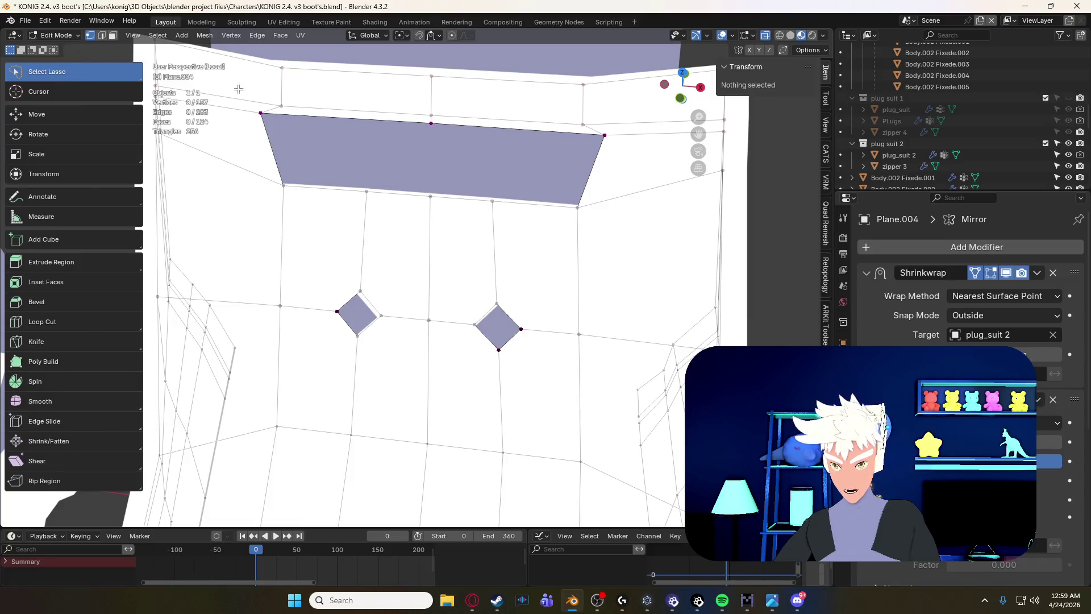
- Cycle through the selection tools and return to box select
{"action": "key", "text": "w"}
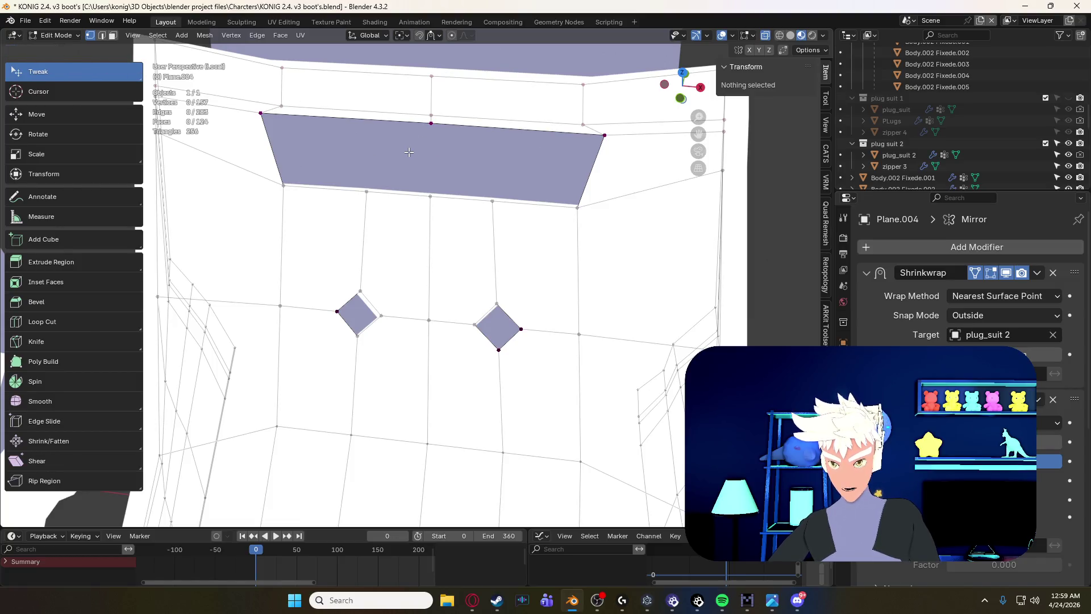
{"action": "key", "text": "w"}
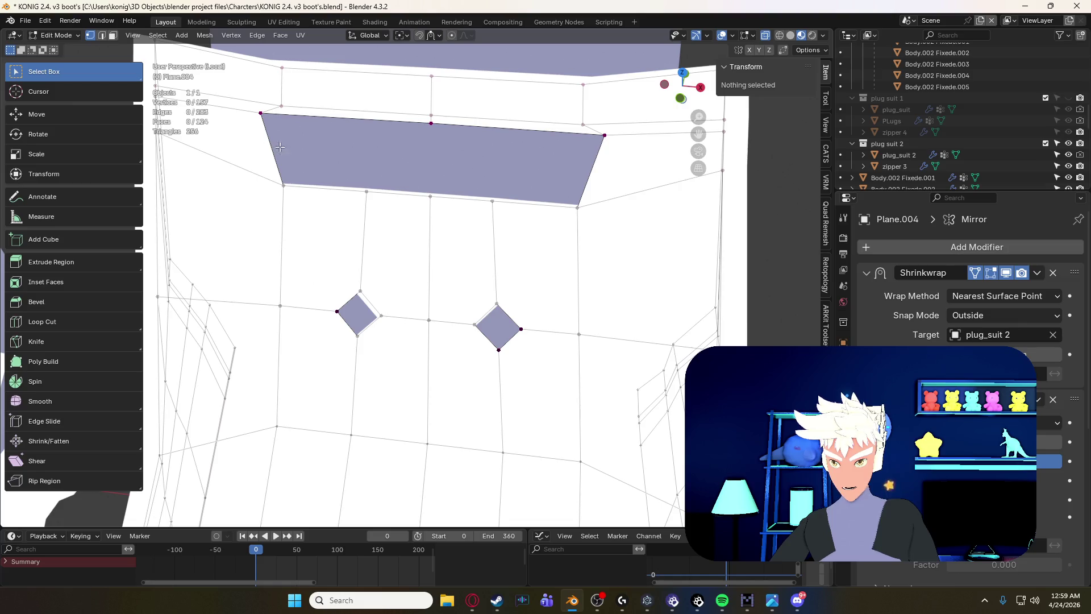
{"action": "key", "text": "w"}
{"action": "key", "text": "w"}
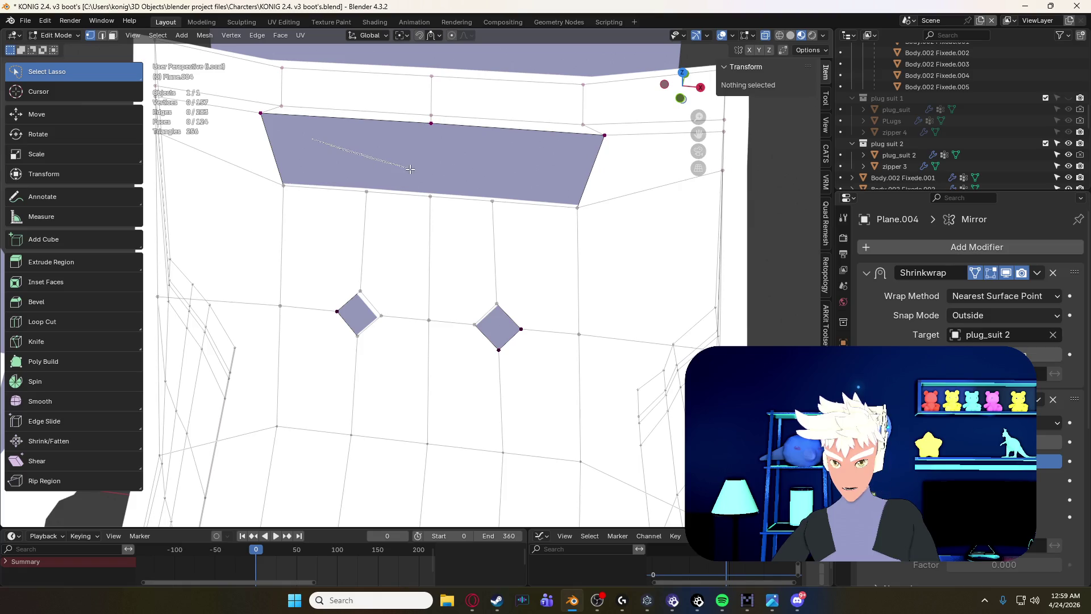
{"action": "key", "text": "w"}
{"action": "key", "text": "w"}
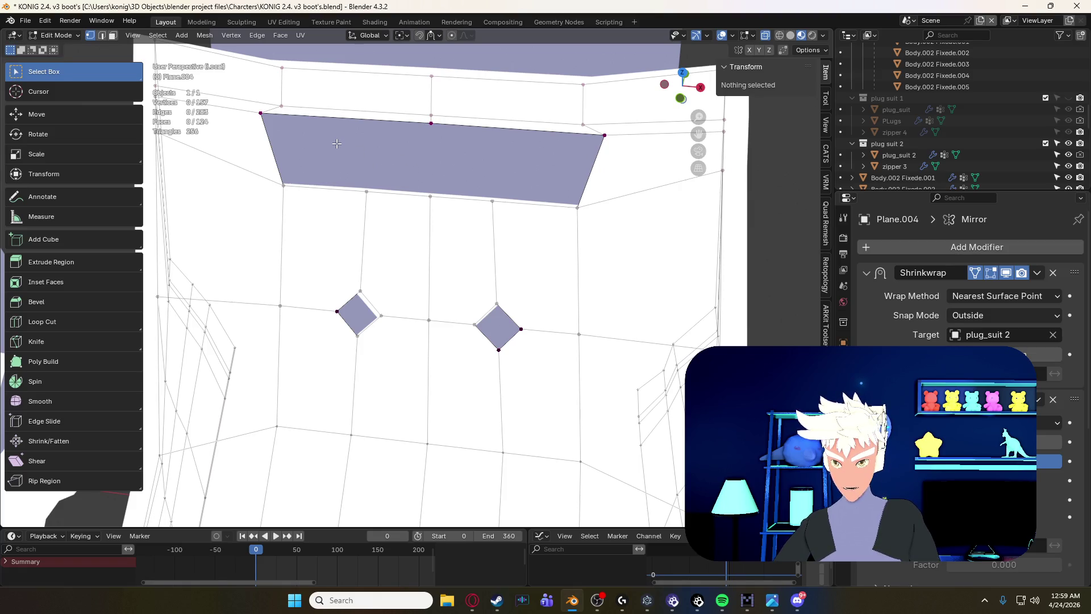
- Frame the two diamond holes from the front and box-select their bottom corner vertices
{"action": "middle_click_drag", "start_coordinate": [349, 205], "coordinate": [366, 185]}
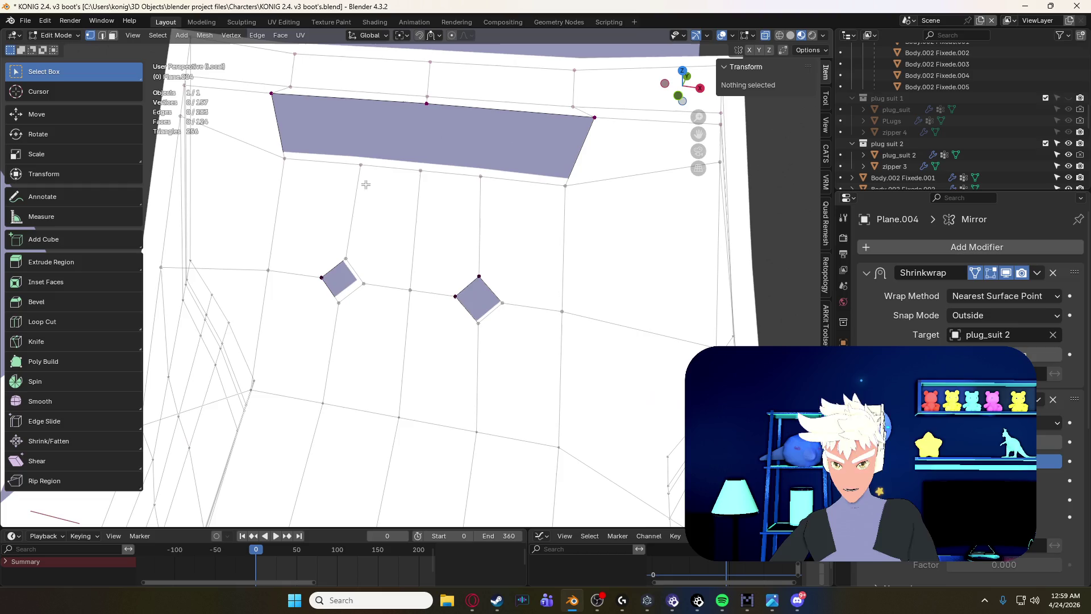
{"action": "key", "text": "KP_1"}
{"action": "scroll", "coordinate": [391, 221], "scroll_direction": "up", "scroll_amount": 3}
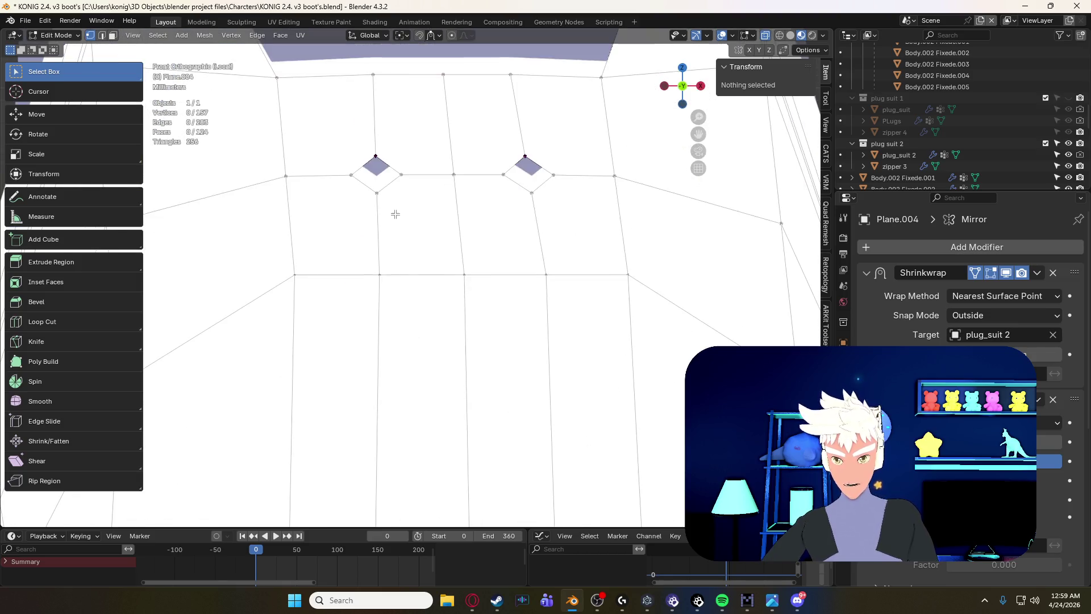
{"action": "mouse_move", "coordinate": [390, 222]}
{"action": "middle_mouse_down"}
{"action": "mouse_move", "coordinate": [392, 257]}
{"action": "mouse_move", "coordinate": [380, 251]}
{"action": "middle_mouse_up"}
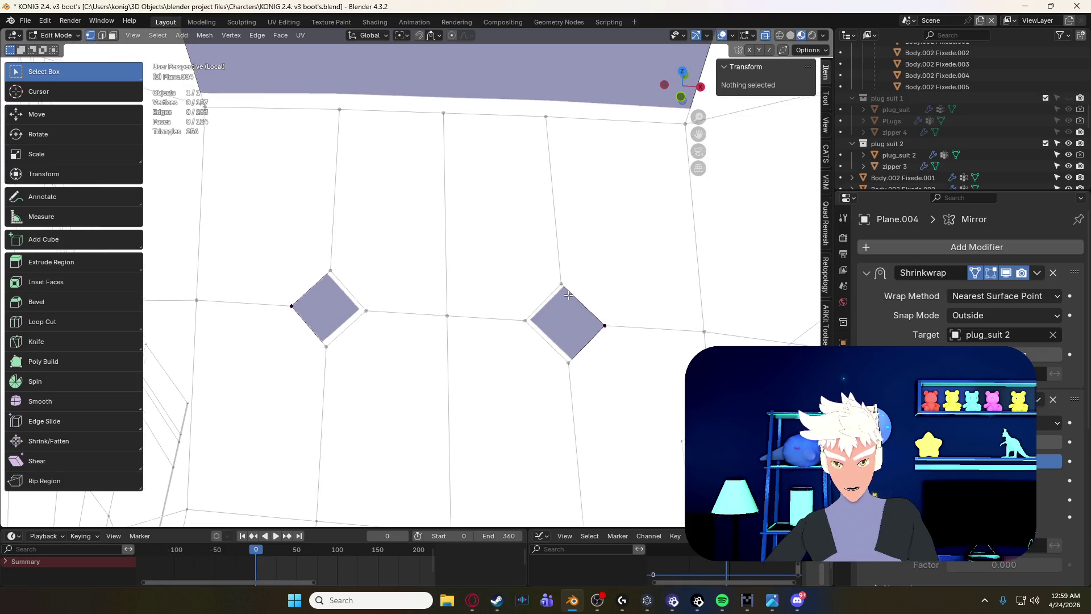
{"action": "middle_click_drag", "start_coordinate": [554, 295], "coordinate": [563, 298]}
{"action": "scroll", "coordinate": [564, 299], "scroll_direction": "down", "scroll_amount": 5}
{"action": "scroll", "coordinate": [506, 293], "scroll_direction": "up", "scroll_amount": 3}
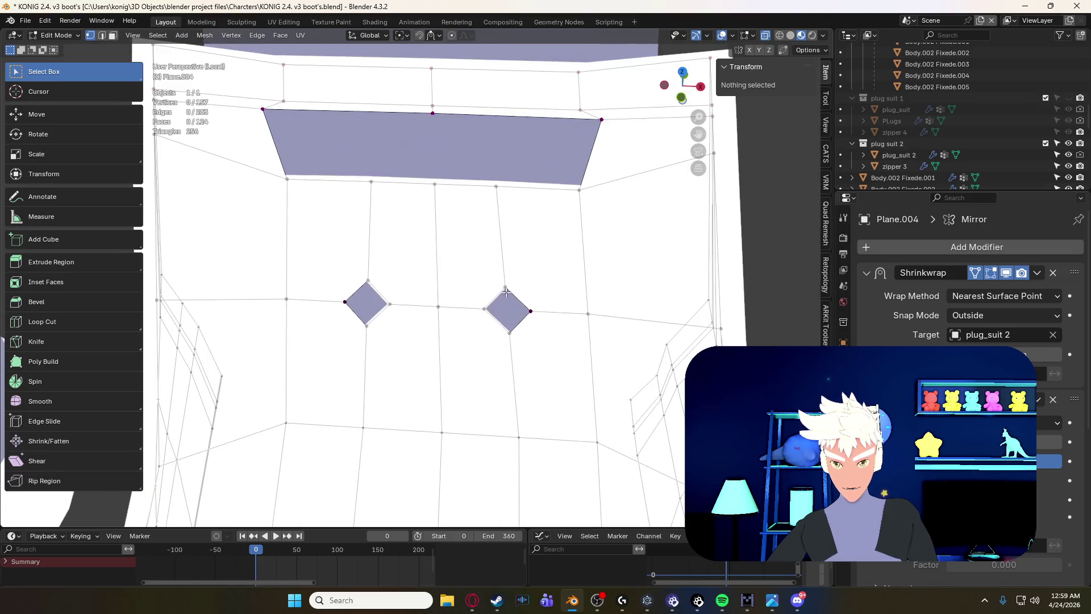
{"action": "middle_click_drag", "start_coordinate": [527, 329], "coordinate": [330, 246]}
{"action": "left_click_drag", "start_coordinate": [381, 254], "coordinate": [516, 307]}
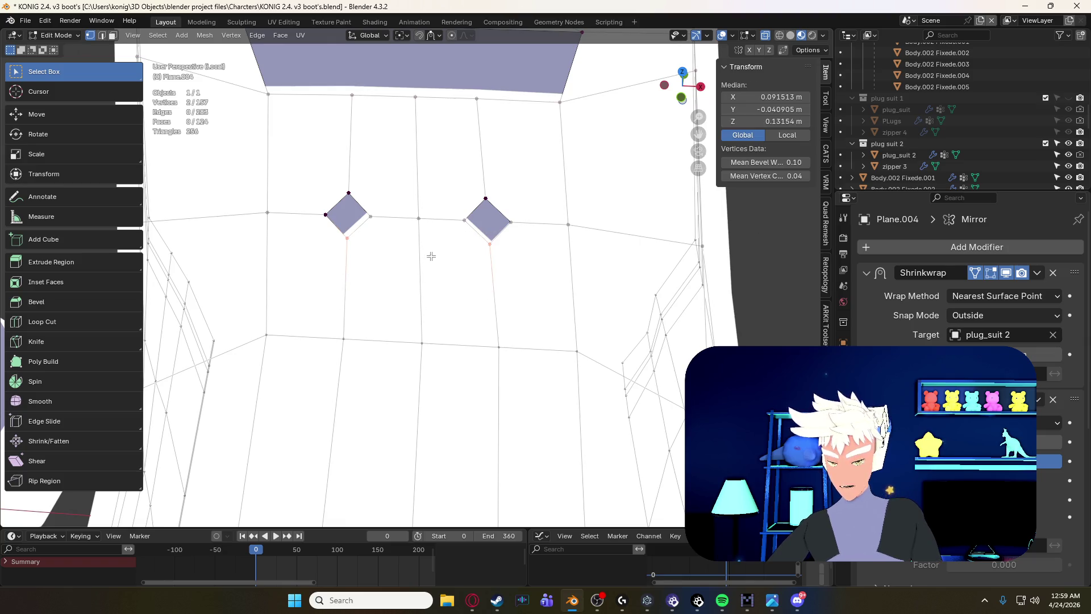
{"action": "key", "text": "g"}
{"action": "key", "text": "g"}
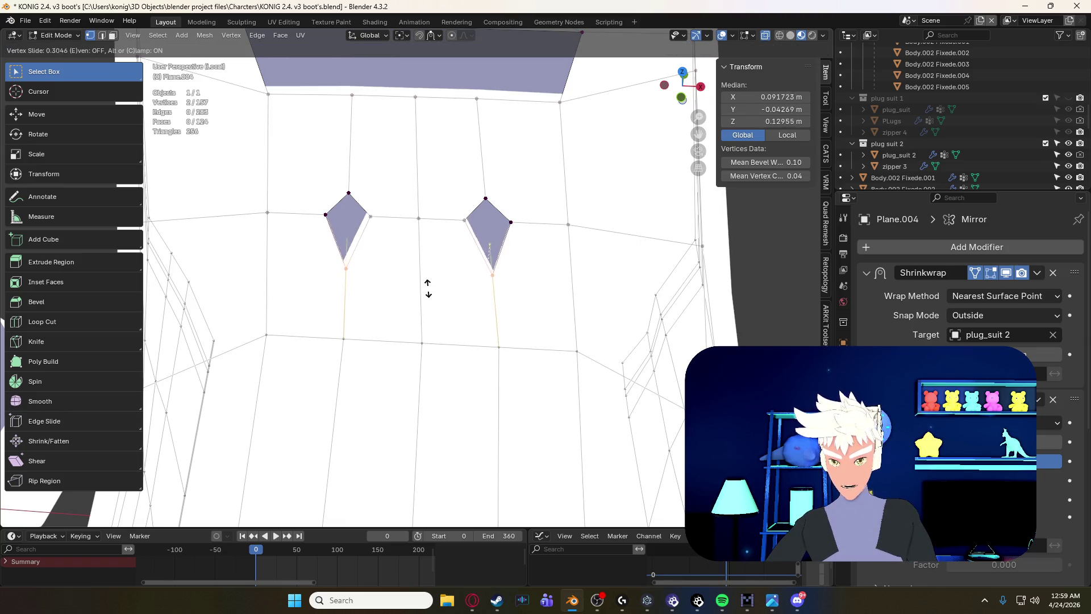
{"action": "left_click", "coordinate": [421, 312]}
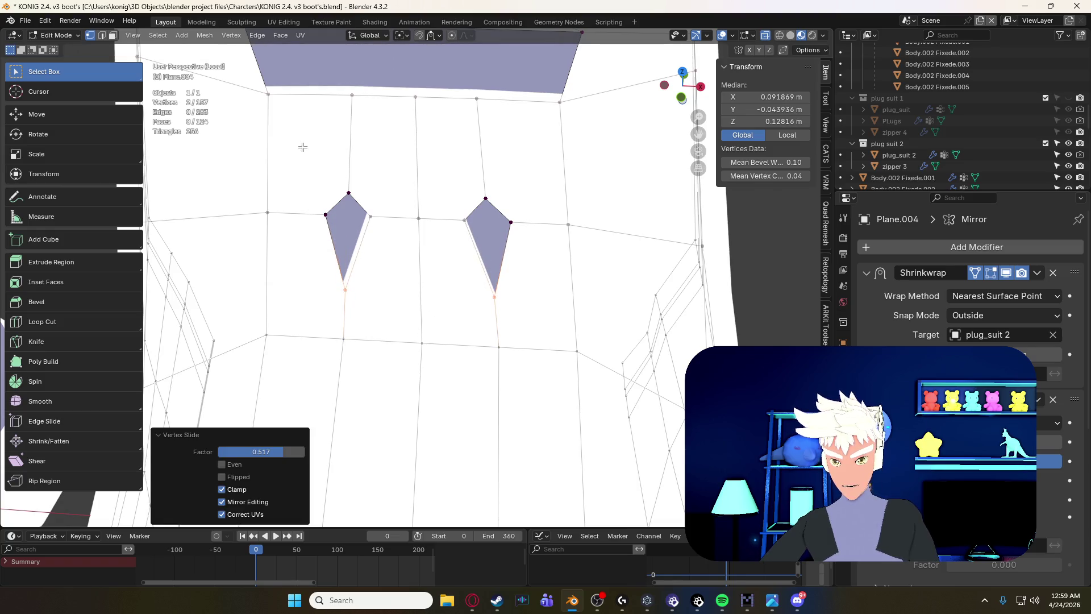
{"action": "left_click_drag", "start_coordinate": [302, 147], "coordinate": [507, 203]}
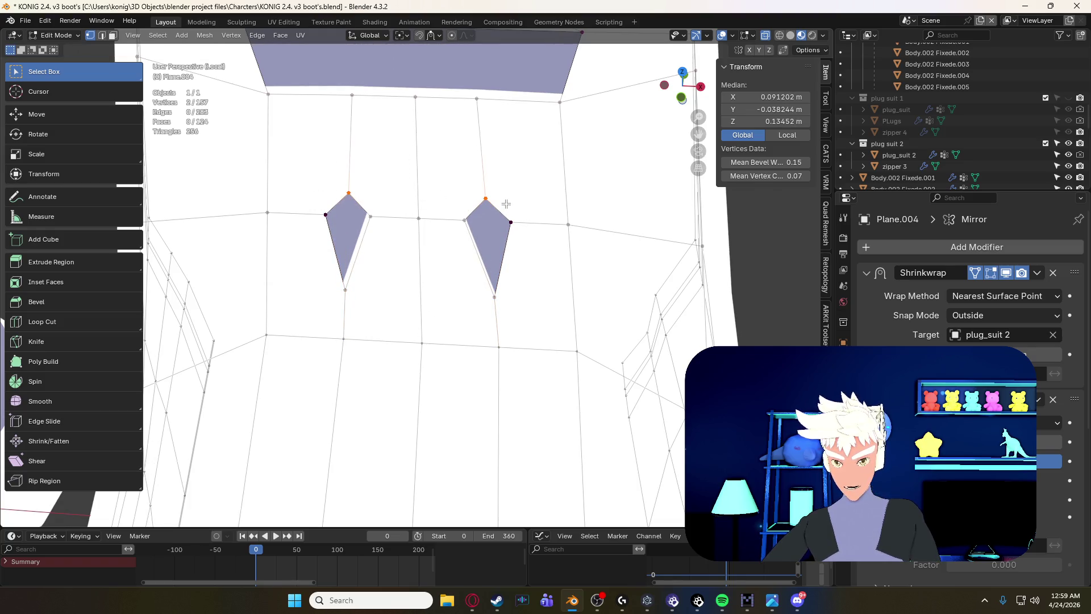
{"action": "key", "text": "g"}
{"action": "key", "text": "g"}
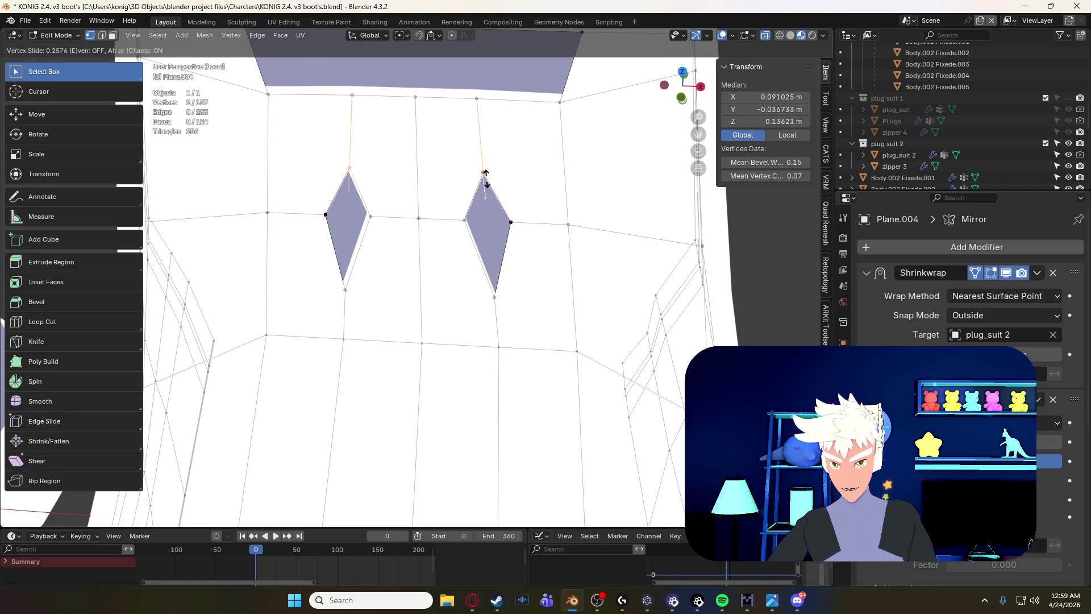
{"action": "left_click", "coordinate": [487, 153]}
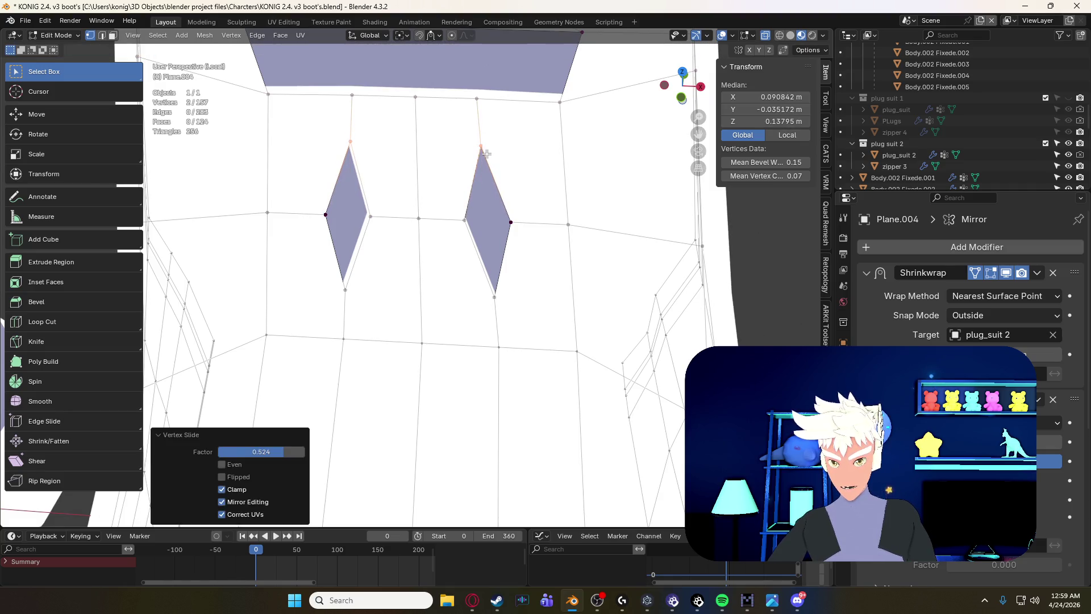
{"action": "middle_click_drag", "start_coordinate": [465, 278], "coordinate": [466, 230], "text": "shift"}
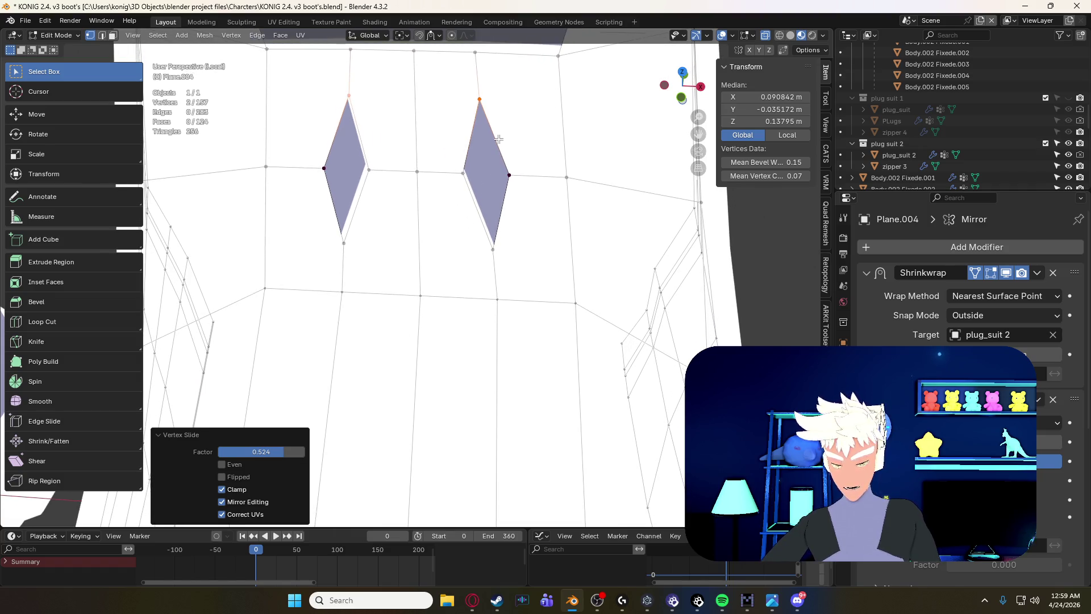
{"action": "key", "text": "ctrl+r"}
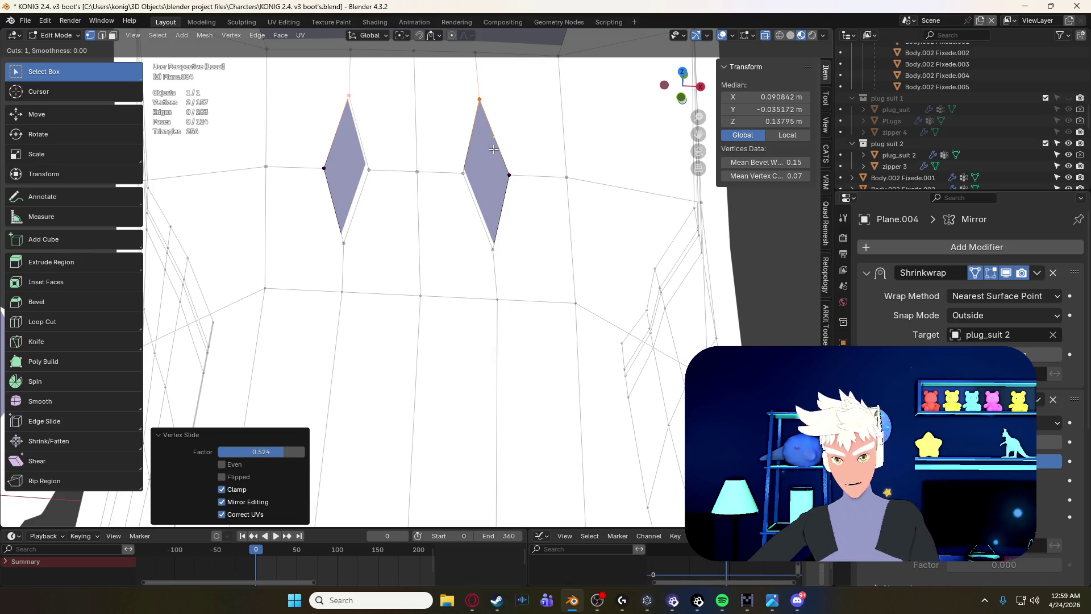
{"action": "key", "text": "Escape"}
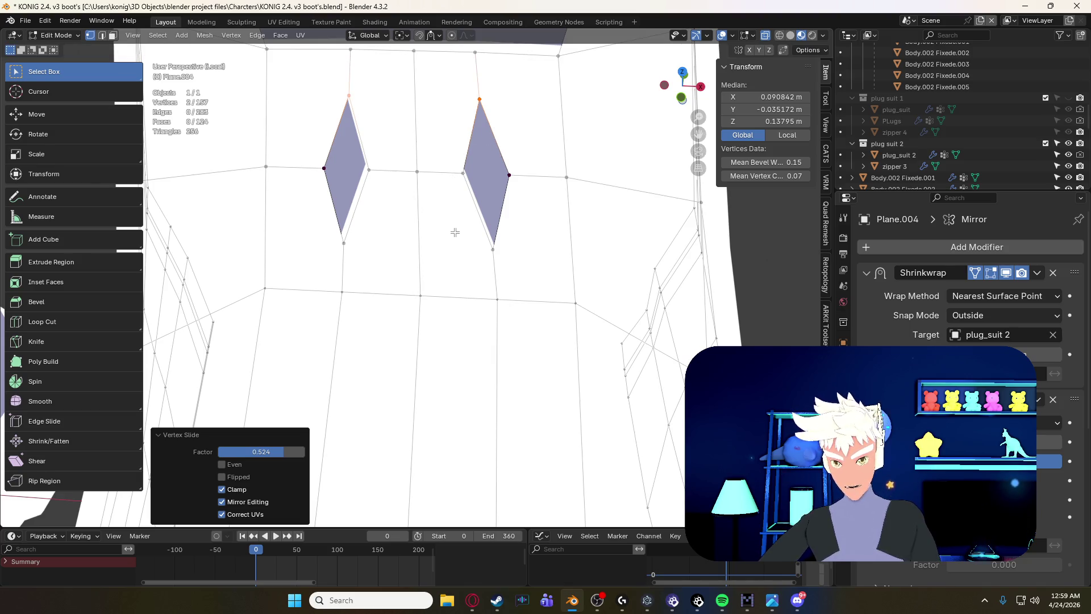
{"action": "key", "text": "ctrl+r"}
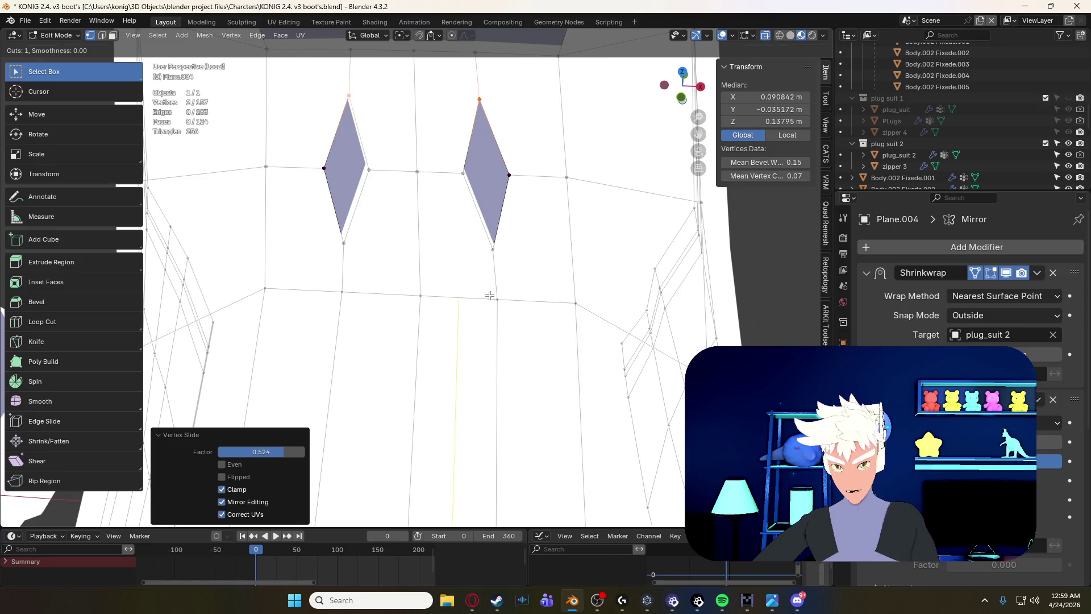
{"action": "key", "text": "Escape"}
{"action": "scroll", "coordinate": [450, 187], "scroll_direction": "up", "scroll_amount": 5, "text": "ctrl"}
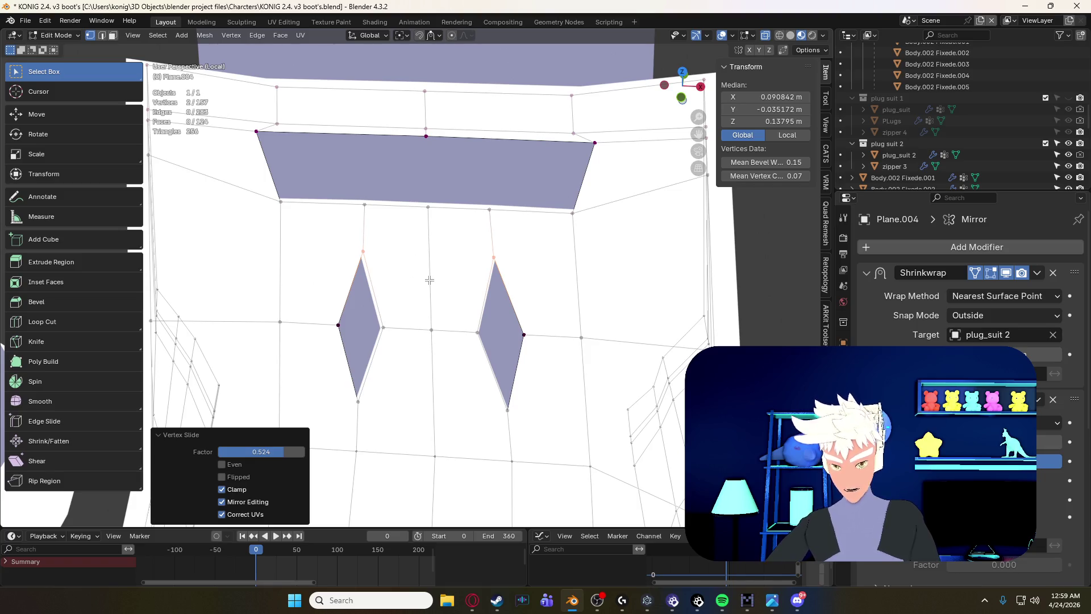
{"action": "key", "text": "ctrl+r"}
{"action": "key", "text": "Escape"}
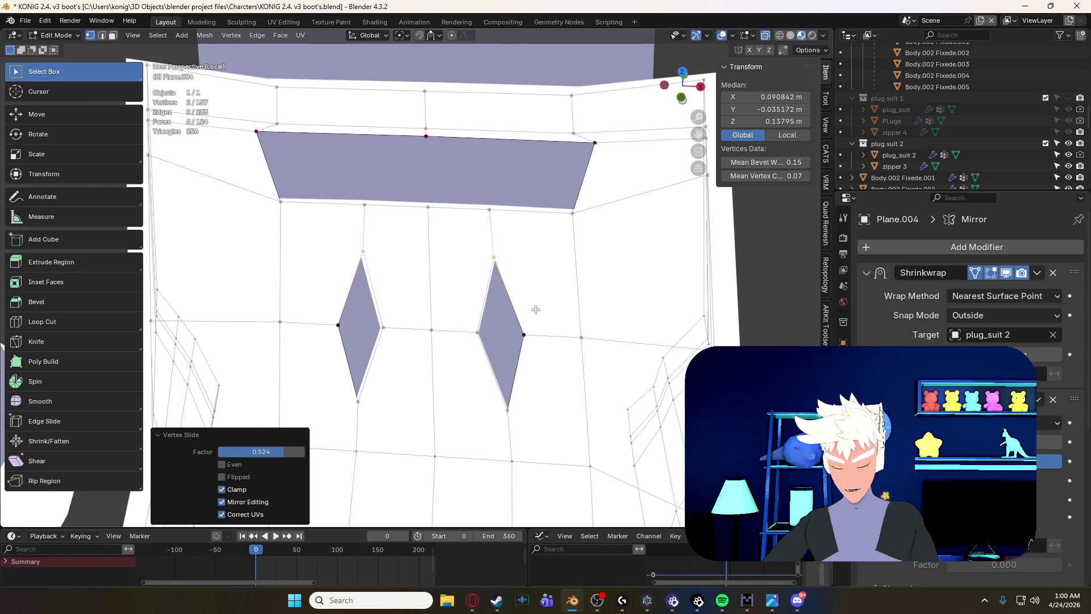
{"action": "key", "text": "ctrl+z"}
{"action": "key", "text": "ctrl+z"}
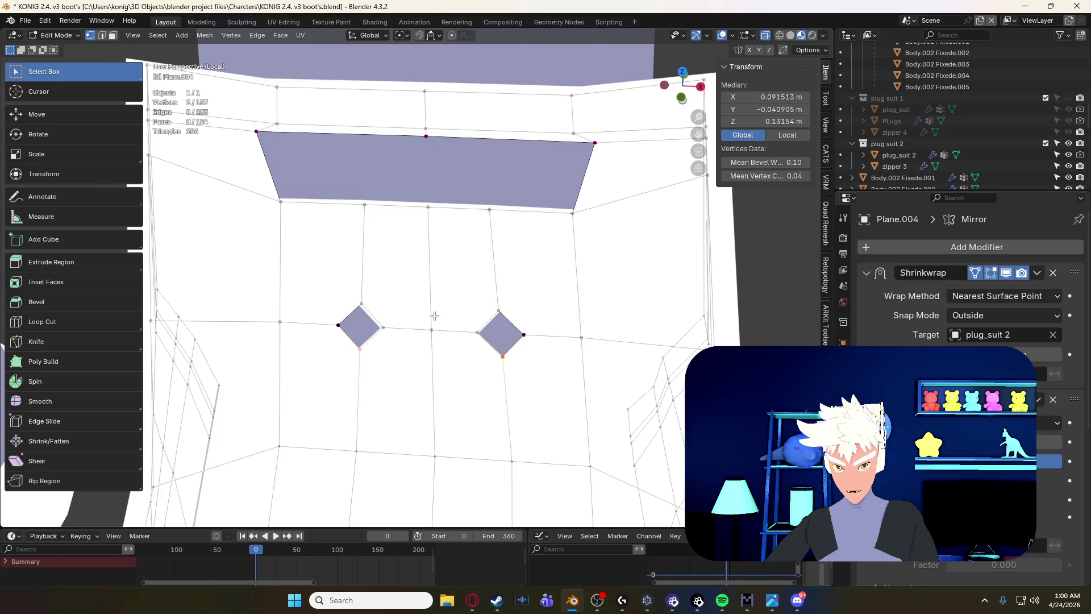
- Switch to face select, undo the last change, and add a centred edge loop below the diamonds
{"action": "key", "text": "3"}
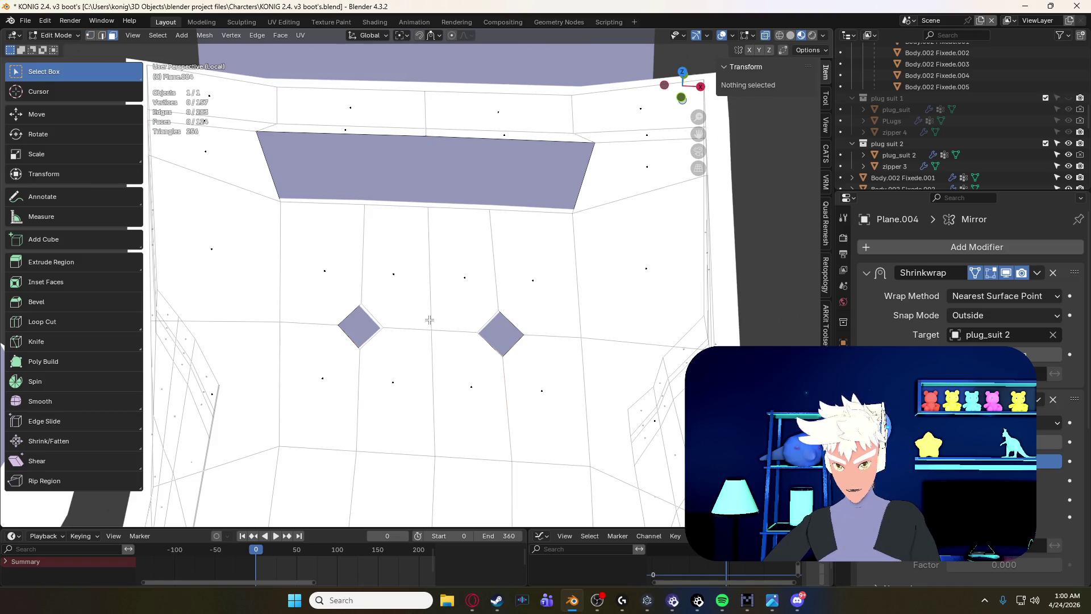
{"action": "key", "text": "Tab"}
{"action": "key", "text": "Tab"}
{"action": "key", "text": "ctrl+z"}
{"action": "key", "text": "ctrl+z"}
{"action": "key", "text": "ctrl+z"}
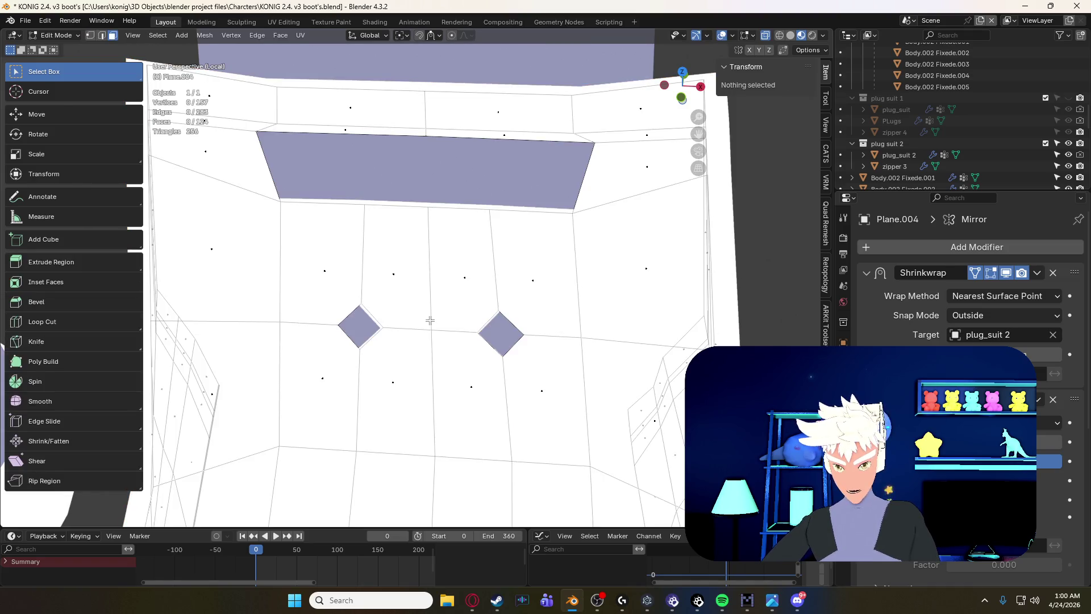
{"action": "key", "text": "ctrl+r"}
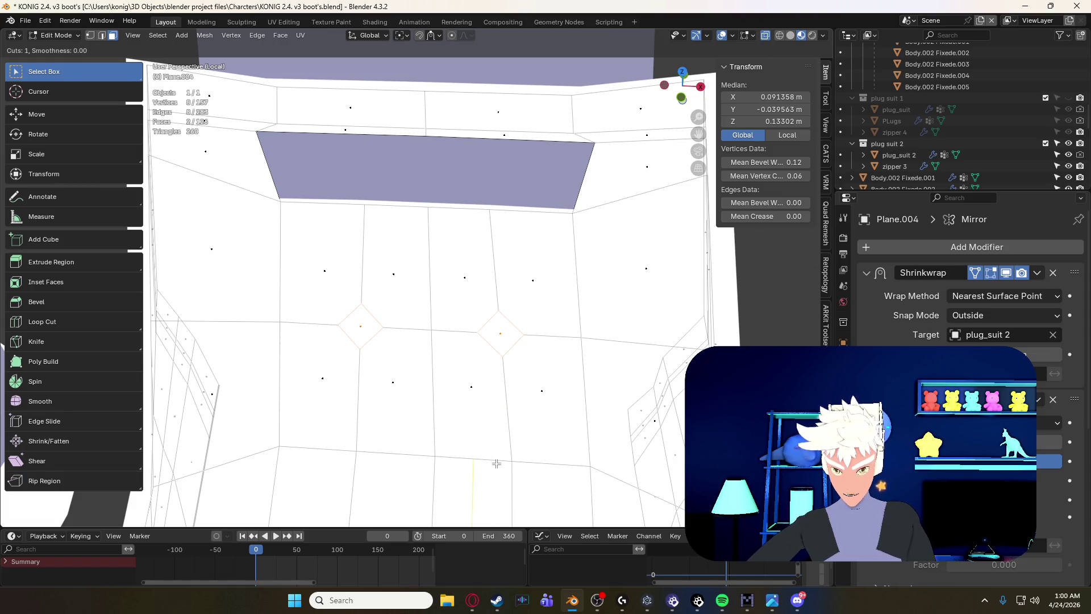
{"action": "left_click", "coordinate": [497, 464]}
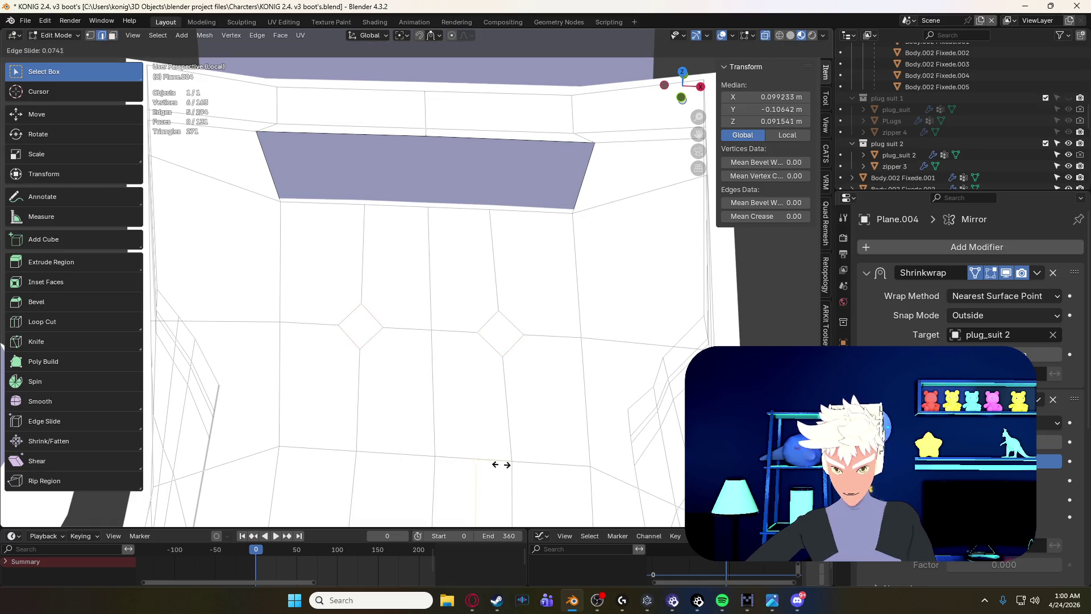
{"action": "right_click", "coordinate": [516, 468]}
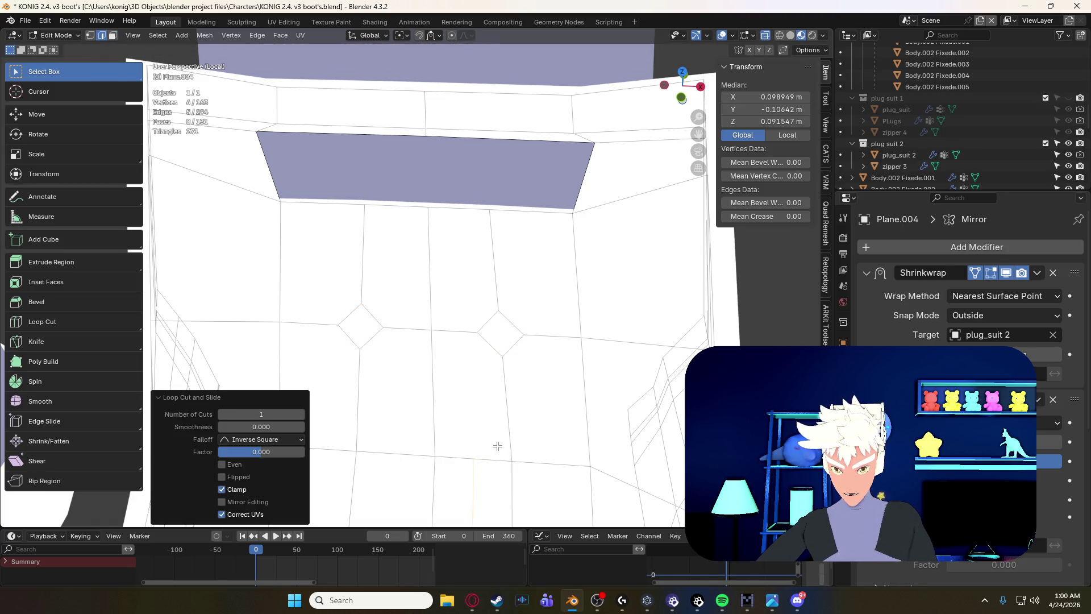
{"action": "key", "text": "ctrl+r"}
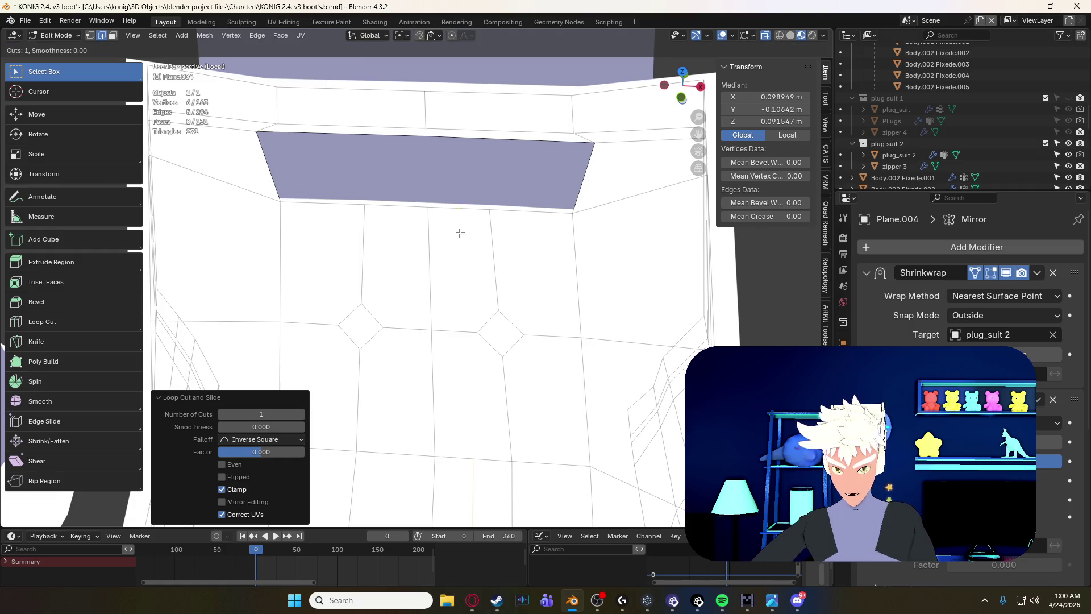
{"action": "right_click", "coordinate": [467, 322]}
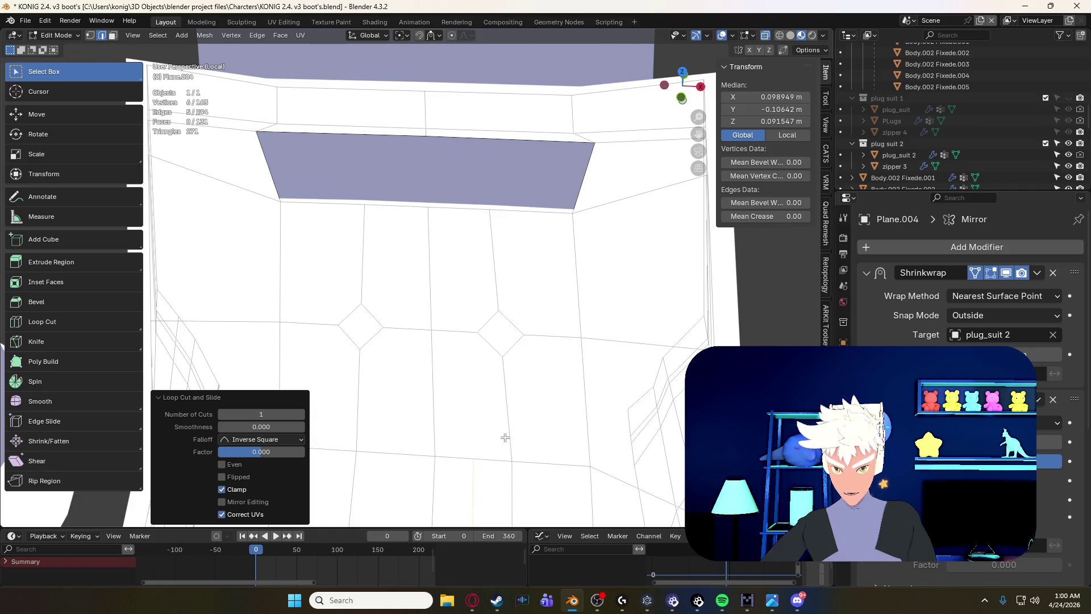
- Add three more centred edge loops across the mesh, cancelling a final loop cut
{"action": "key", "text": "ctrl+r"}
{"action": "left_click", "coordinate": [396, 453]}
{"action": "right_click", "coordinate": [396, 453]}
{"action": "mouse_move", "coordinate": [396, 453]}
{"action": "middle_mouse_down", "text": "shift"}
{"action": "mouse_move", "coordinate": [394, 426]}
{"action": "mouse_move", "coordinate": [446, 395]}
{"action": "middle_mouse_up", "text": "shift"}
{"action": "key", "text": "ctrl+r"}
{"action": "left_click", "coordinate": [401, 394]}
{"action": "right_click", "coordinate": [402, 395]}
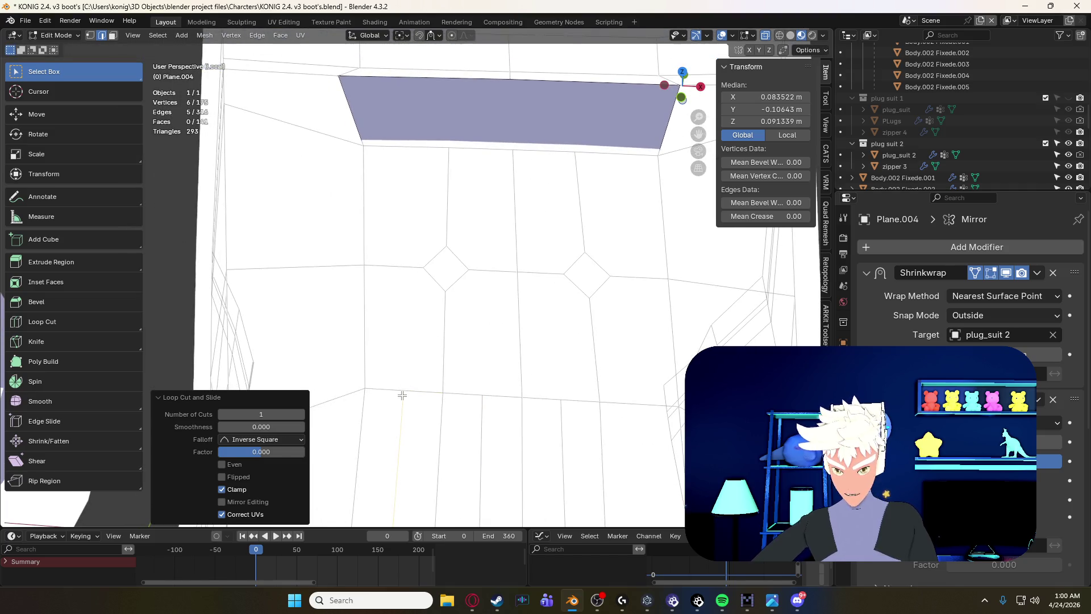
{"action": "middle_click_drag", "start_coordinate": [538, 389], "coordinate": [435, 363], "text": "shift"}
{"action": "key", "text": "ctrl+r"}
{"action": "left_click", "coordinate": [528, 383]}
{"action": "right_click", "coordinate": [528, 383]}
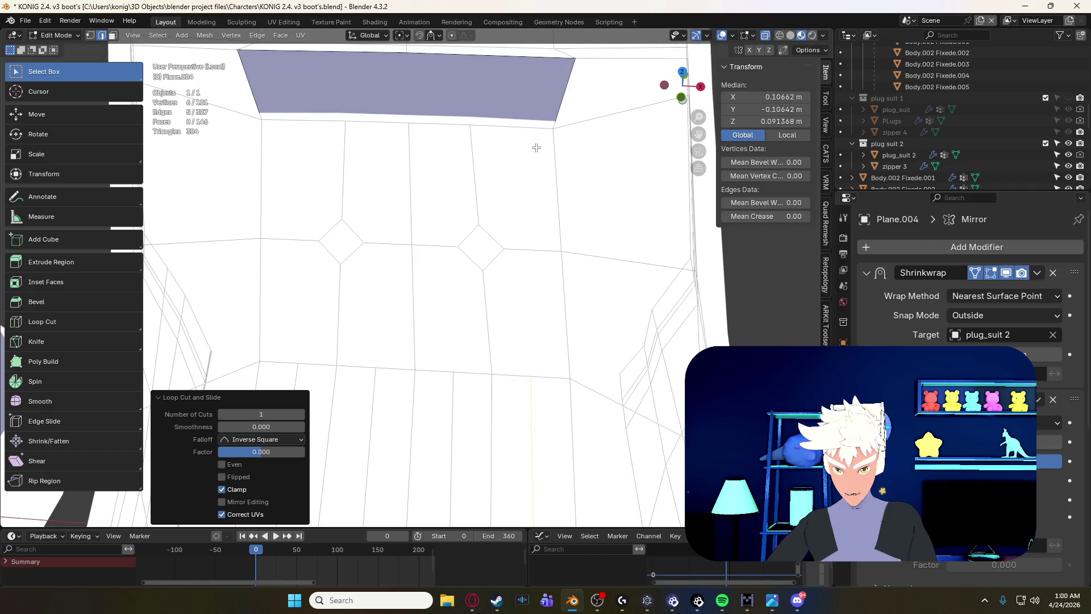
{"action": "key", "text": "ctrl+r"}
{"action": "right_click", "coordinate": [514, 136]}
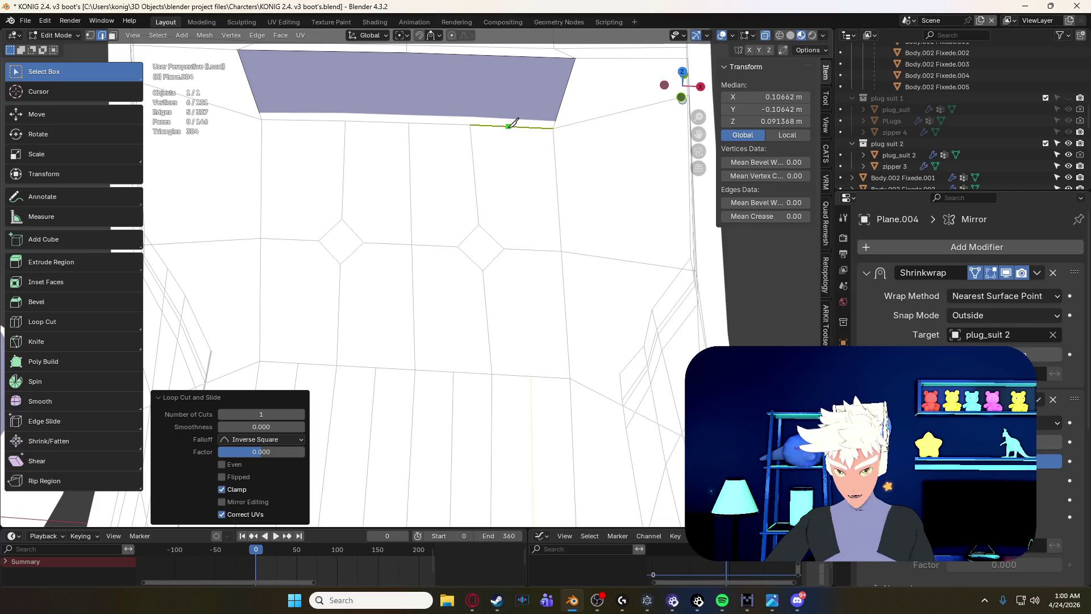
- Knife four cuts from the top panel's lower edge down to the corners of both diamonds
{"action": "left_click", "coordinate": [509, 127]}
{"action": "left_click", "coordinate": [493, 239]}
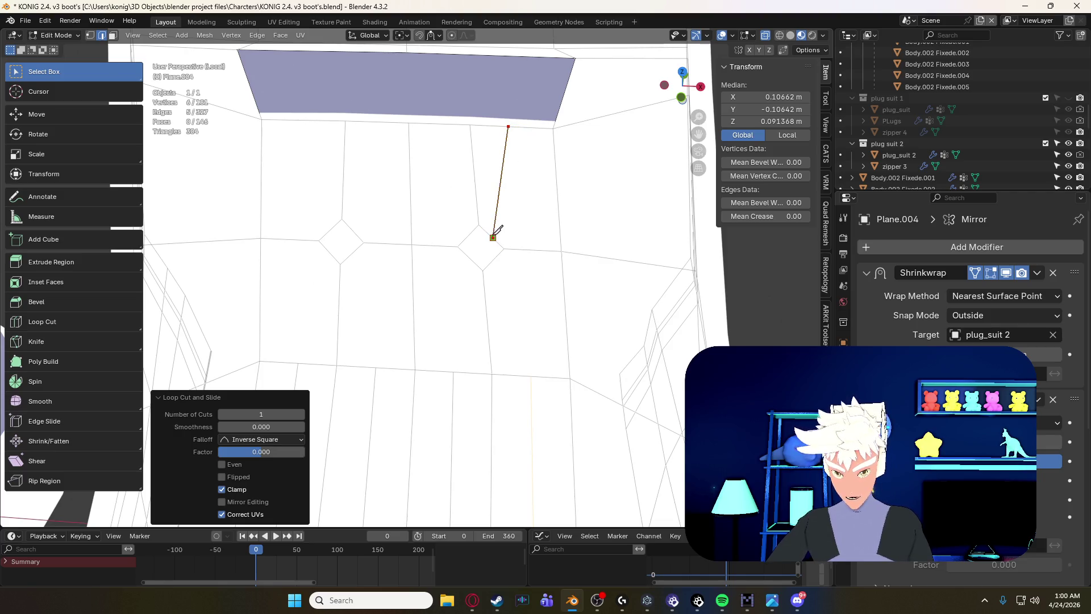
{"action": "right_click", "coordinate": [497, 229]}
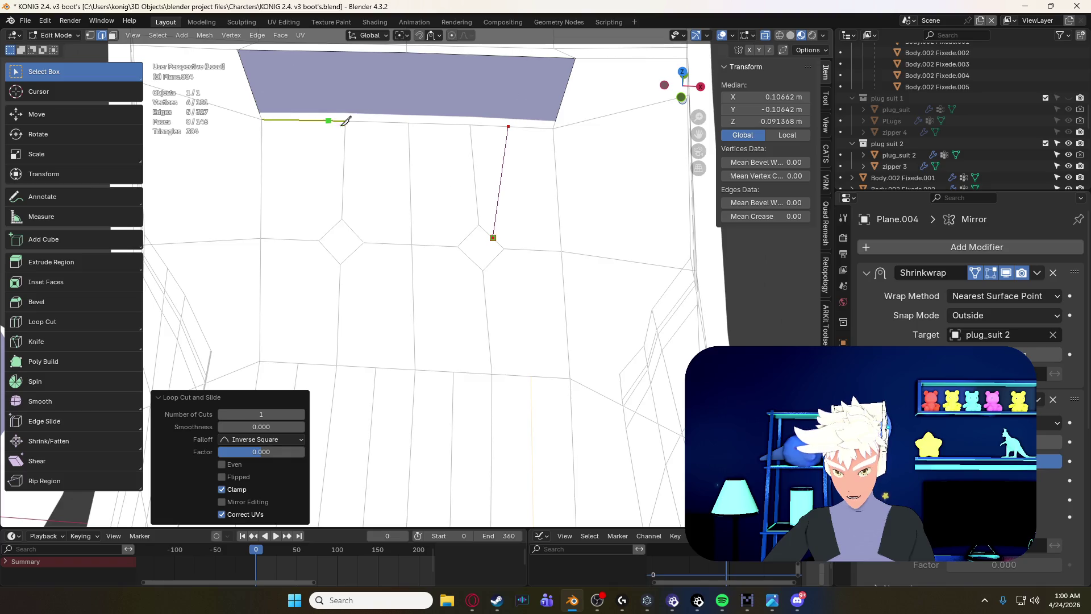
{"action": "left_click", "coordinate": [373, 121]}
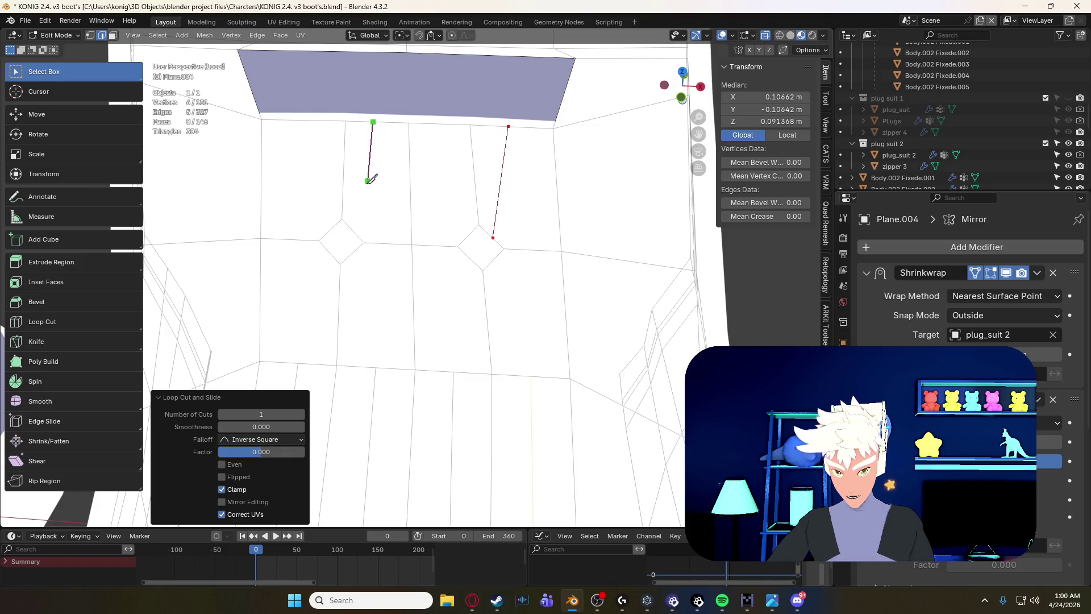
{"action": "left_click", "coordinate": [356, 227]}
{"action": "right_click", "coordinate": [385, 183]}
{"action": "left_click", "coordinate": [437, 124]}
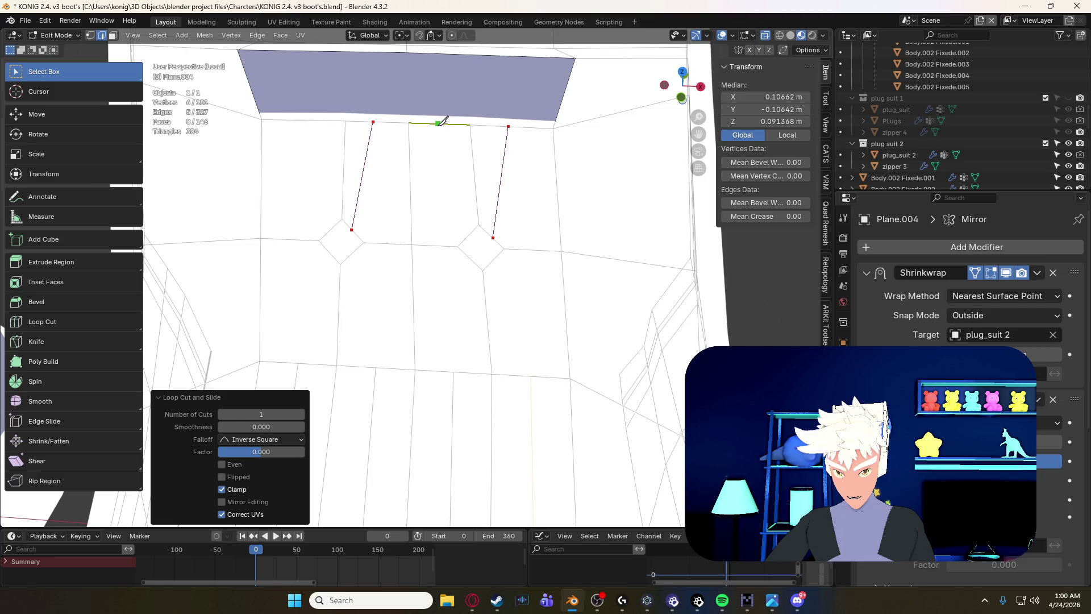
{"action": "left_click", "coordinate": [452, 210]}
{"action": "left_click", "coordinate": [468, 236]}
{"action": "right_click", "coordinate": [469, 236]}
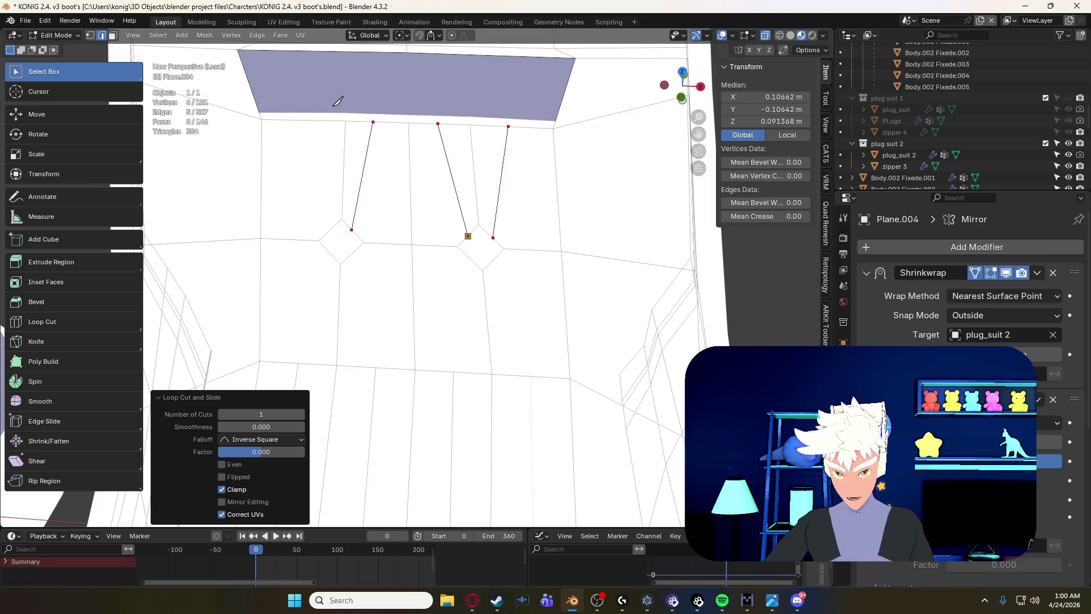
{"action": "left_click", "coordinate": [308, 121]}
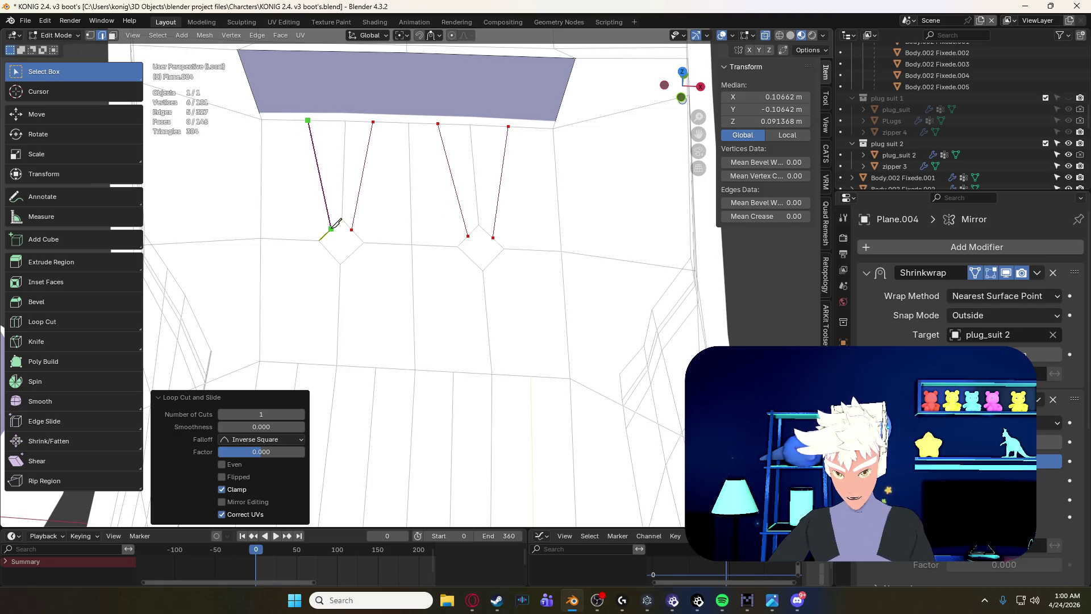
{"action": "left_click", "coordinate": [331, 228]}
{"action": "right_click", "coordinate": [332, 229]}
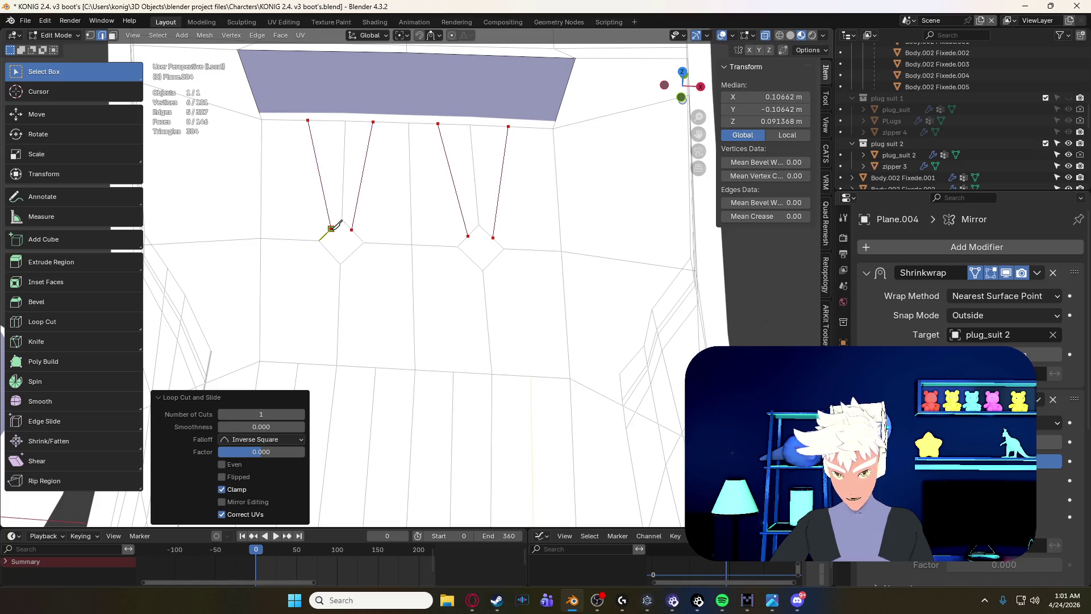
- Knife cuts from the lower edge loop up to both diamonds' bottom corners and commit them
{"action": "left_click", "coordinate": [376, 367]}
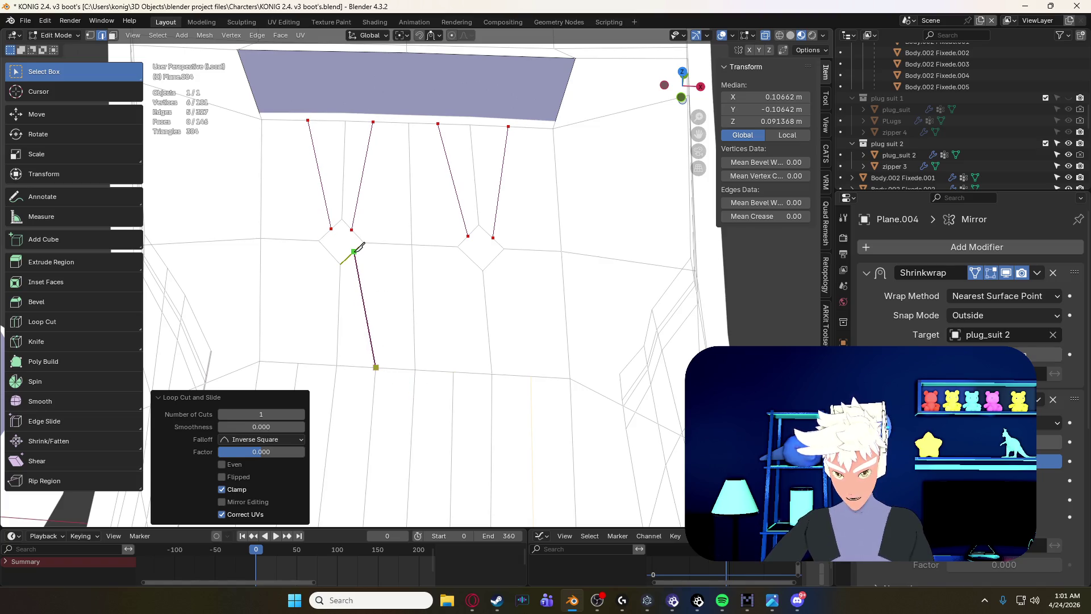
{"action": "left_click", "coordinate": [355, 252]}
{"action": "right_click", "coordinate": [315, 327]}
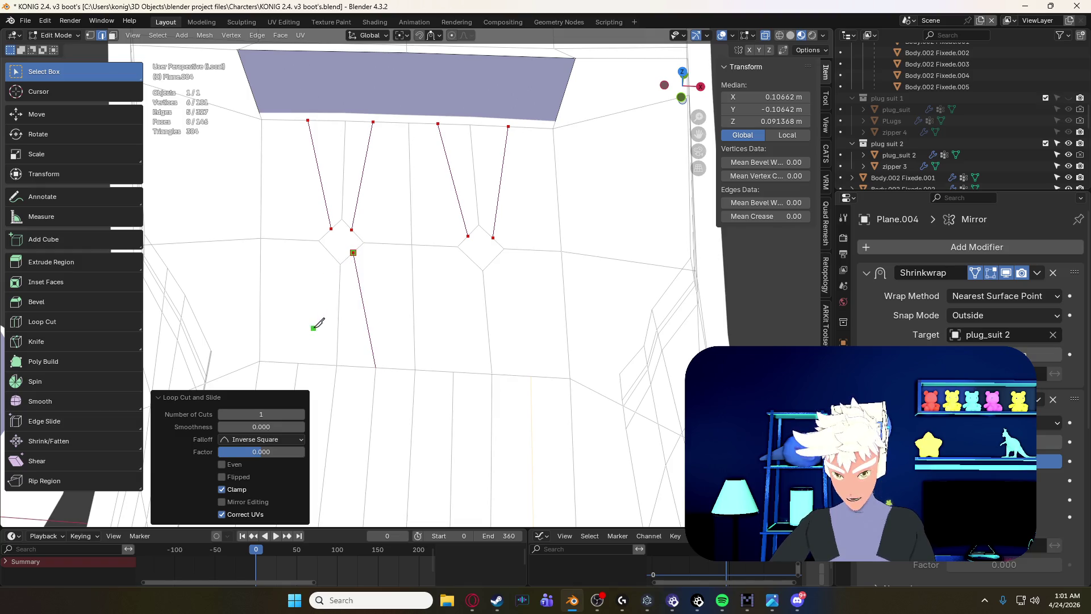
{"action": "left_click", "coordinate": [298, 363]}
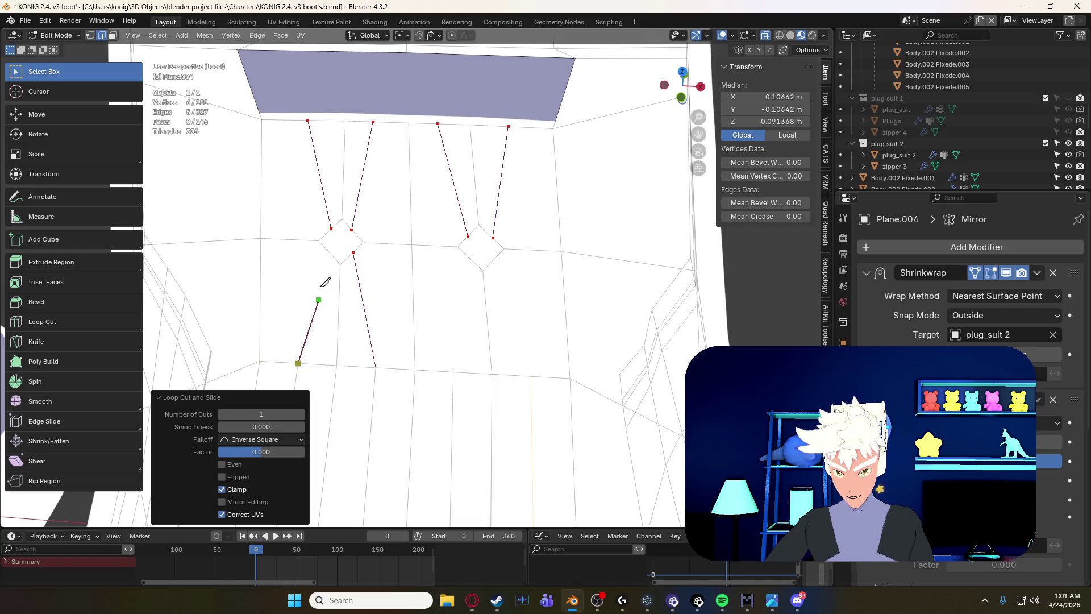
{"action": "left_click", "coordinate": [330, 253]}
{"action": "right_click", "coordinate": [469, 251]}
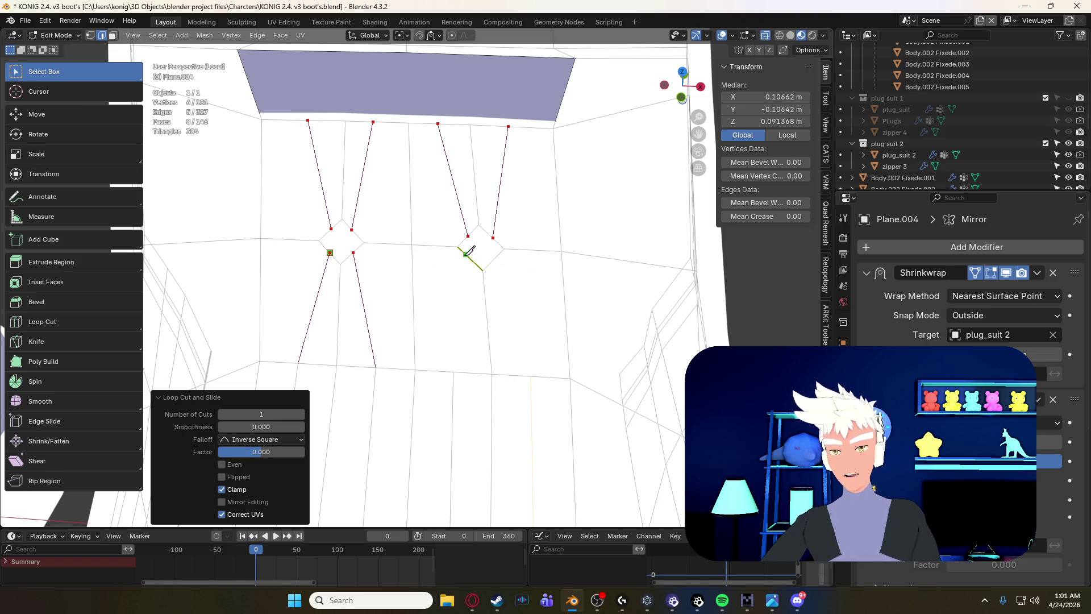
{"action": "left_click", "coordinate": [454, 372]}
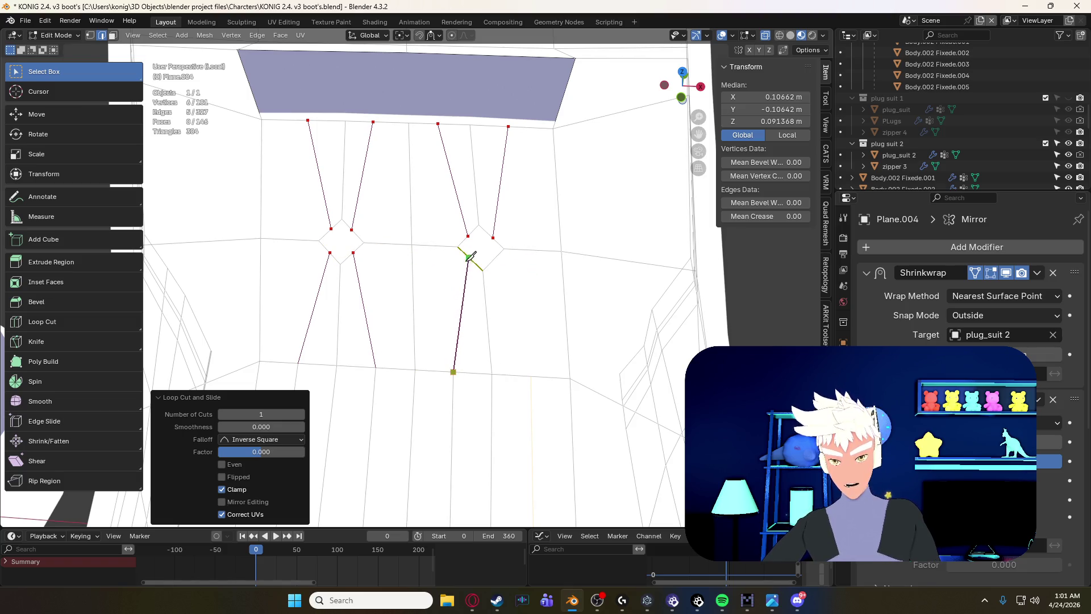
{"action": "left_click", "coordinate": [470, 257]}
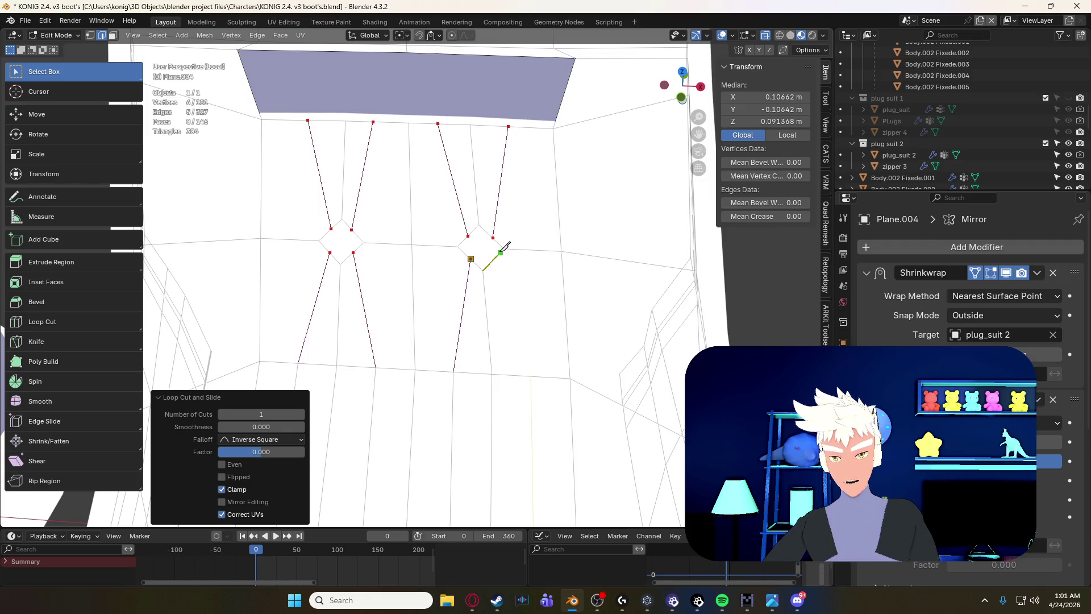
{"action": "left_click", "coordinate": [532, 376]}
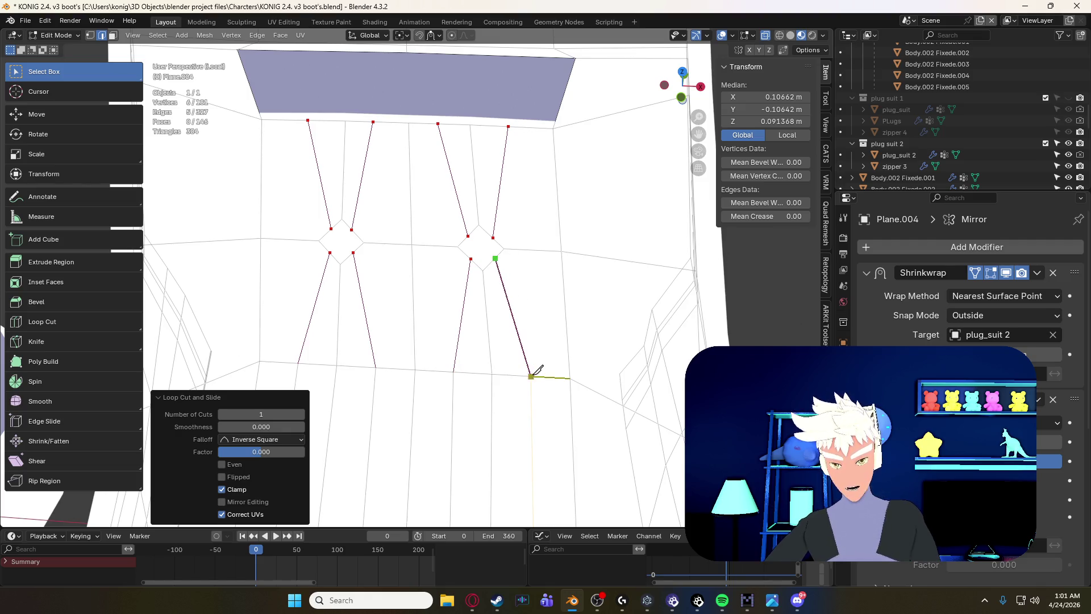
{"action": "key", "text": "e"}
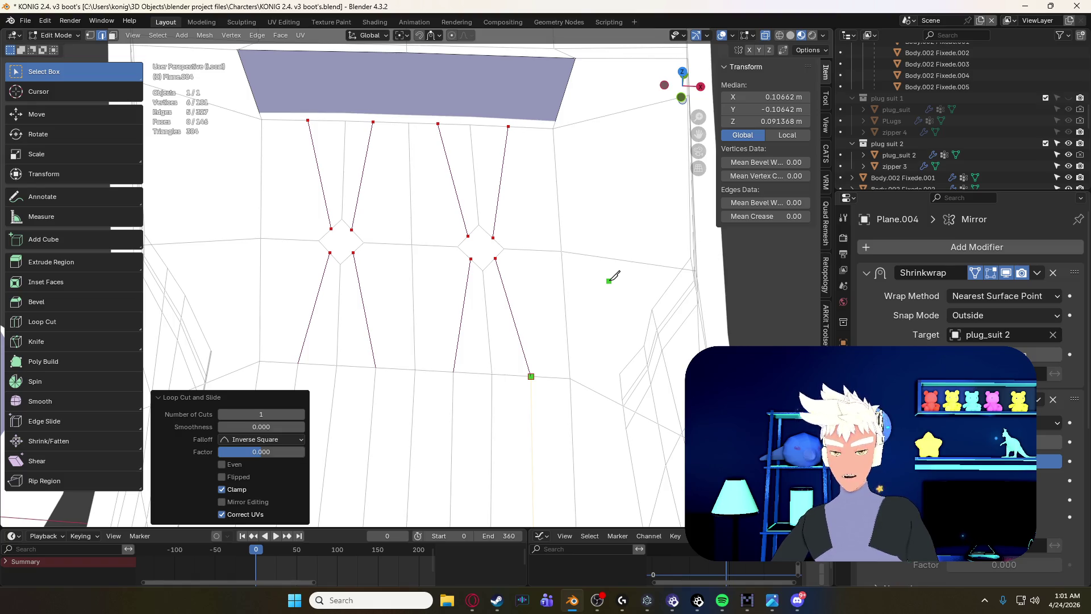
{"action": "key", "text": "Return"}
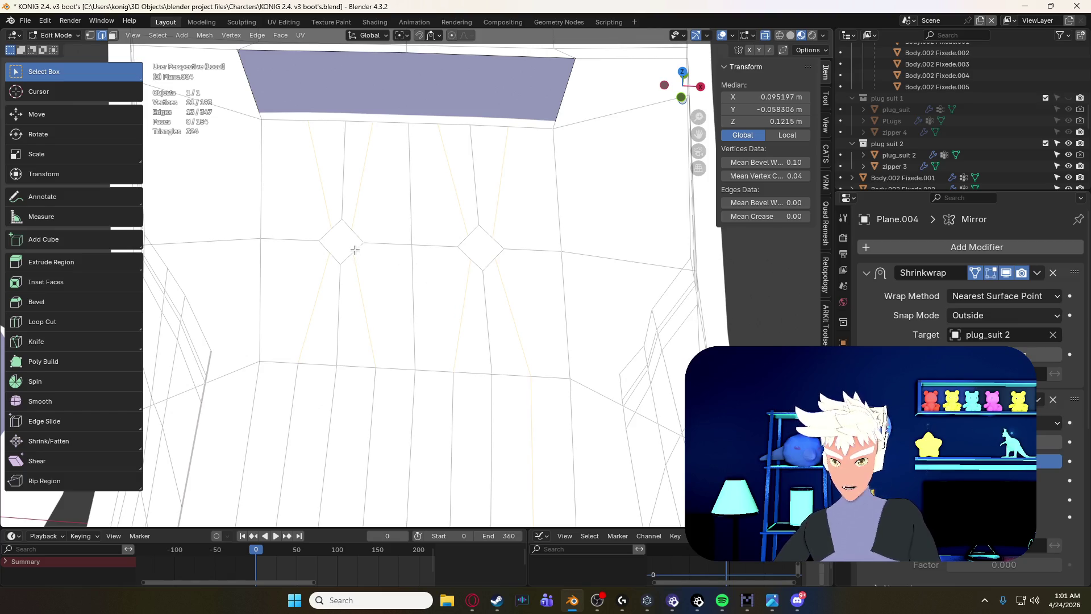
- Select the left and right diamond faces and delete them as Faces, leaving two openings
{"action": "key", "text": "3"}
{"action": "left_click", "coordinate": [344, 241]}
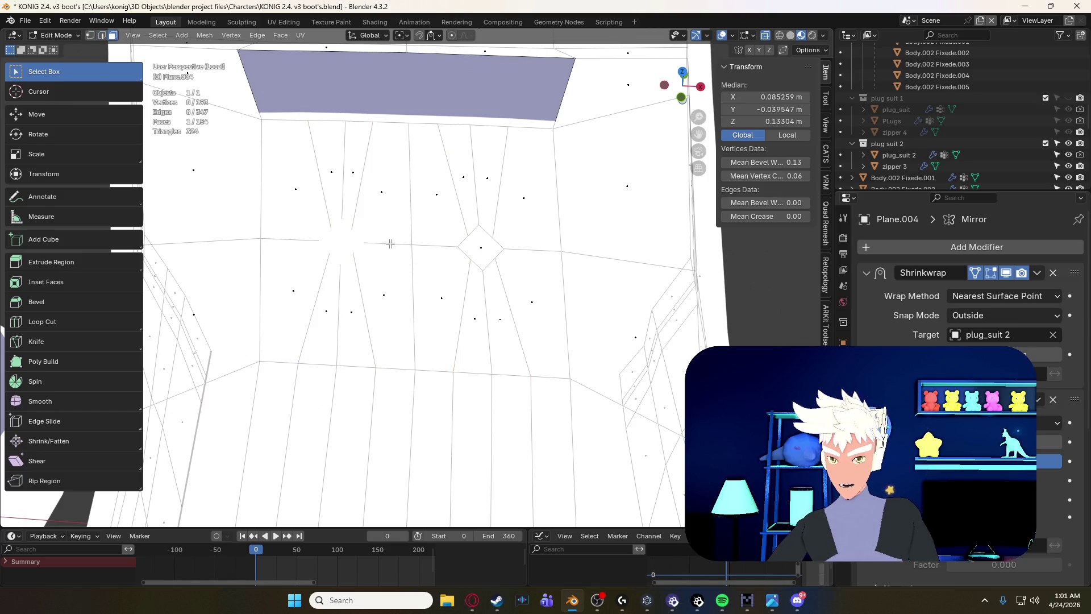
{"action": "left_click", "coordinate": [485, 247], "text": "shift"}
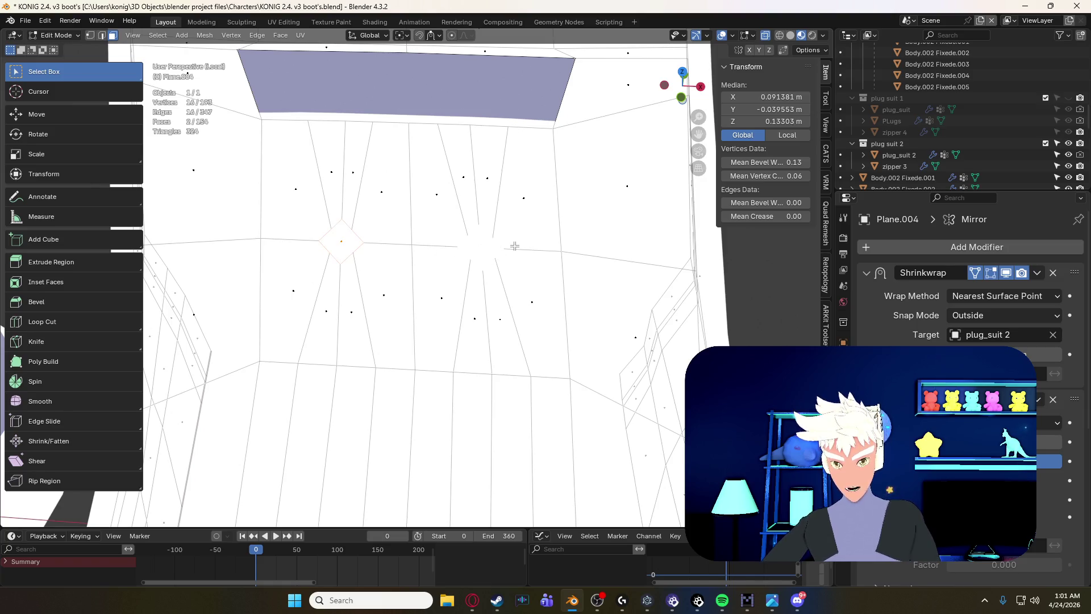
{"action": "key", "text": "x"}
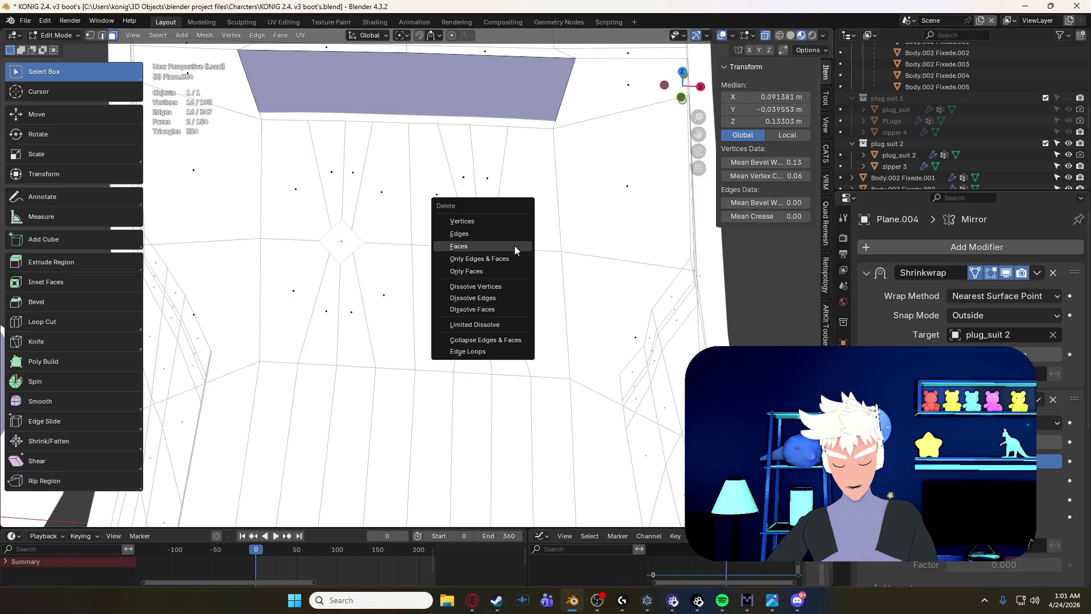
{"action": "left_click", "coordinate": [479, 248]}
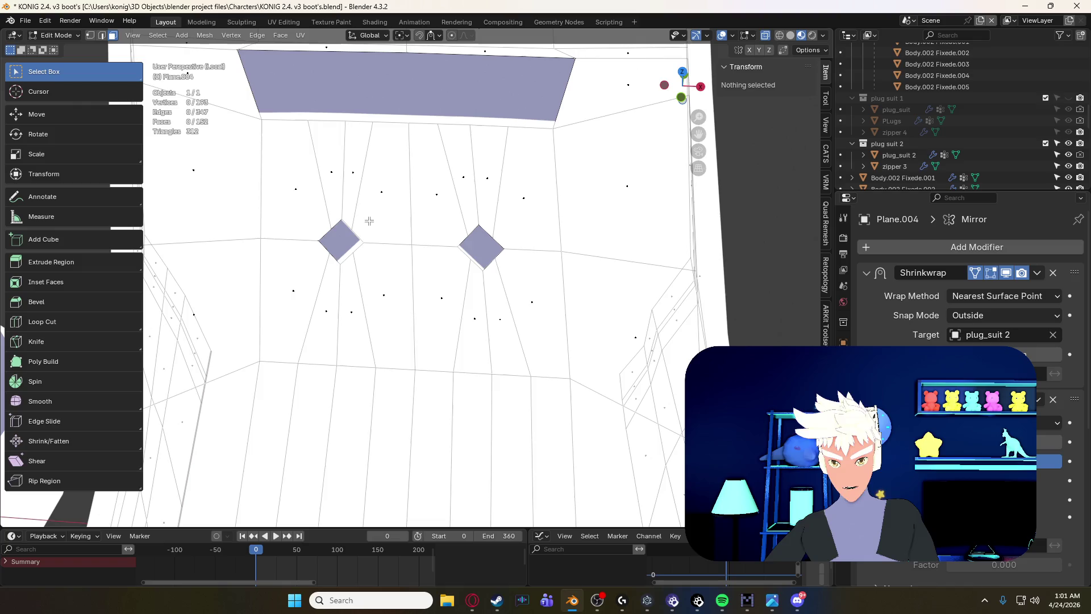
{"action": "mouse_move", "coordinate": [372, 241]}
{"action": "middle_mouse_down", "text": "shift"}
{"action": "mouse_move", "coordinate": [470, 308]}
{"action": "mouse_move", "coordinate": [438, 253]}
{"action": "mouse_move", "coordinate": [441, 203]}
{"action": "mouse_move", "coordinate": [437, 244]}
{"action": "mouse_move", "coordinate": [448, 216]}
{"action": "mouse_move", "coordinate": [432, 212]}
{"action": "mouse_move", "coordinate": [465, 228]}
{"action": "mouse_move", "coordinate": [437, 226]}
{"action": "middle_mouse_up", "text": "shift"}
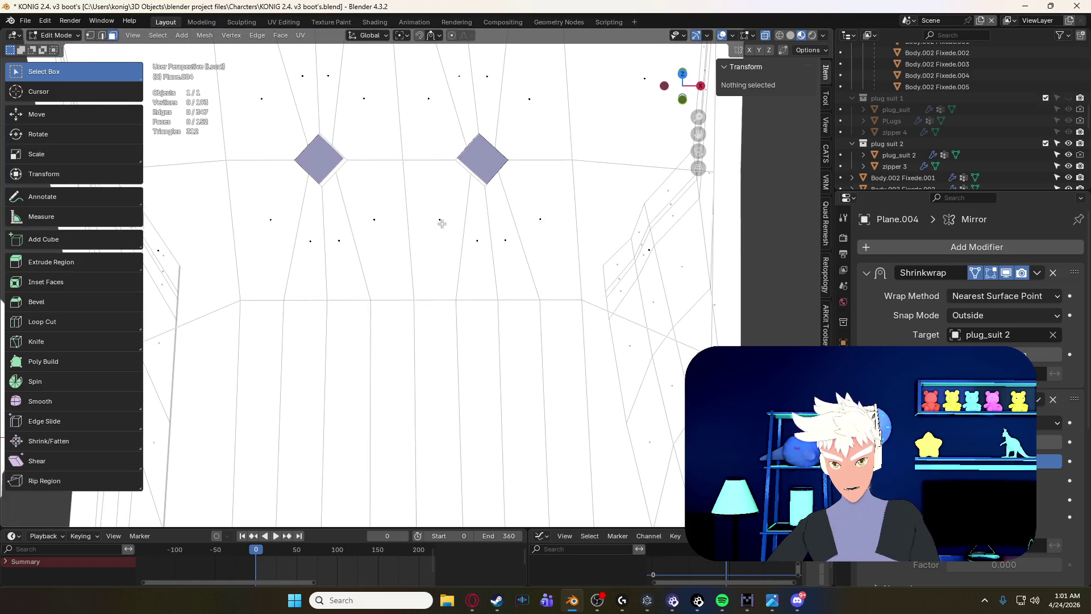
{"action": "scroll", "coordinate": [441, 222], "scroll_direction": "down", "scroll_amount": 3}
{"action": "mouse_move", "coordinate": [443, 222]}
{"action": "middle_mouse_down"}
{"action": "mouse_move", "coordinate": [439, 199]}
{"action": "mouse_move", "coordinate": [444, 224]}
{"action": "mouse_move", "coordinate": [420, 213]}
{"action": "mouse_move", "coordinate": [479, 194]}
{"action": "mouse_move", "coordinate": [437, 243]}
{"action": "mouse_move", "coordinate": [436, 194]}
{"action": "mouse_move", "coordinate": [433, 259]}
{"action": "mouse_move", "coordinate": [437, 173]}
{"action": "mouse_move", "coordinate": [436, 250]}
{"action": "mouse_move", "coordinate": [435, 213]}
{"action": "middle_mouse_up"}
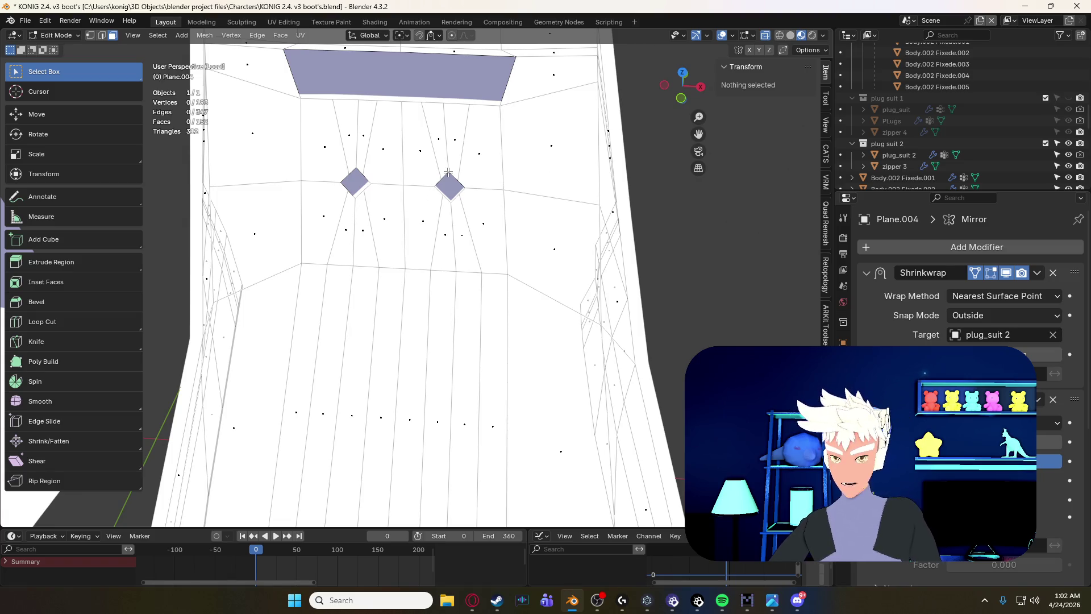
{"action": "middle_click_drag", "start_coordinate": [446, 175], "coordinate": [442, 204]}
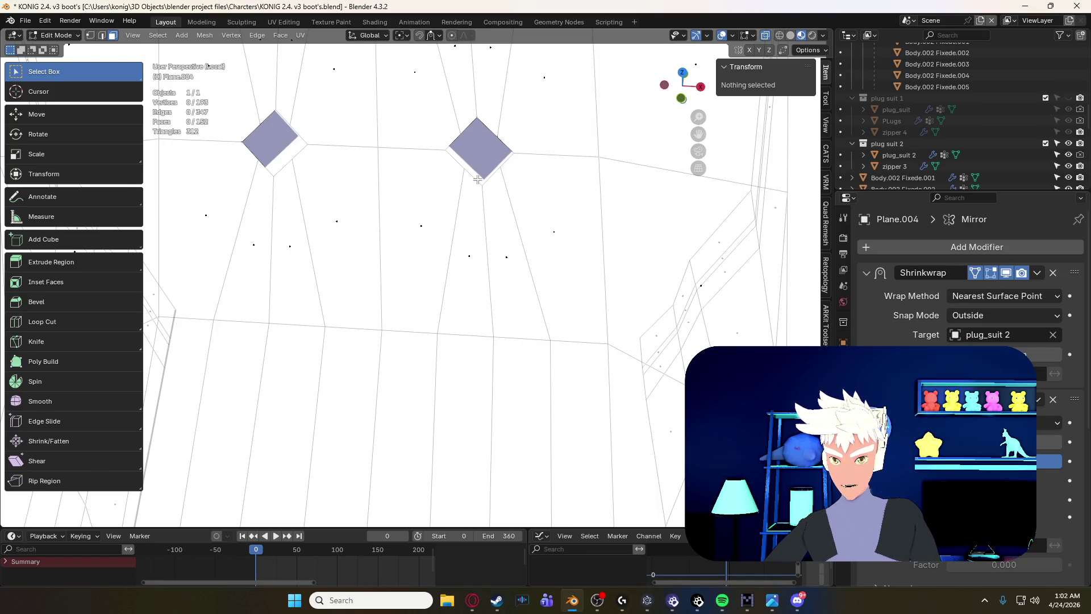
- Select the edges around both holes and scale them to a new size
{"action": "key", "text": "2"}
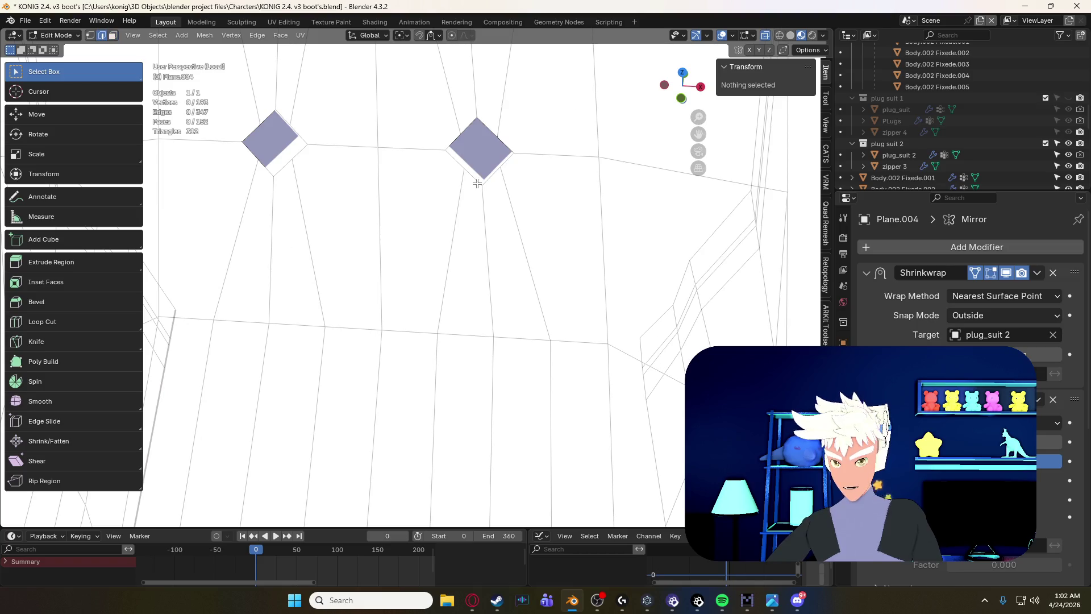
{"action": "left_click", "coordinate": [475, 179]}
{"action": "left_click", "coordinate": [483, 122], "text": "shift"}
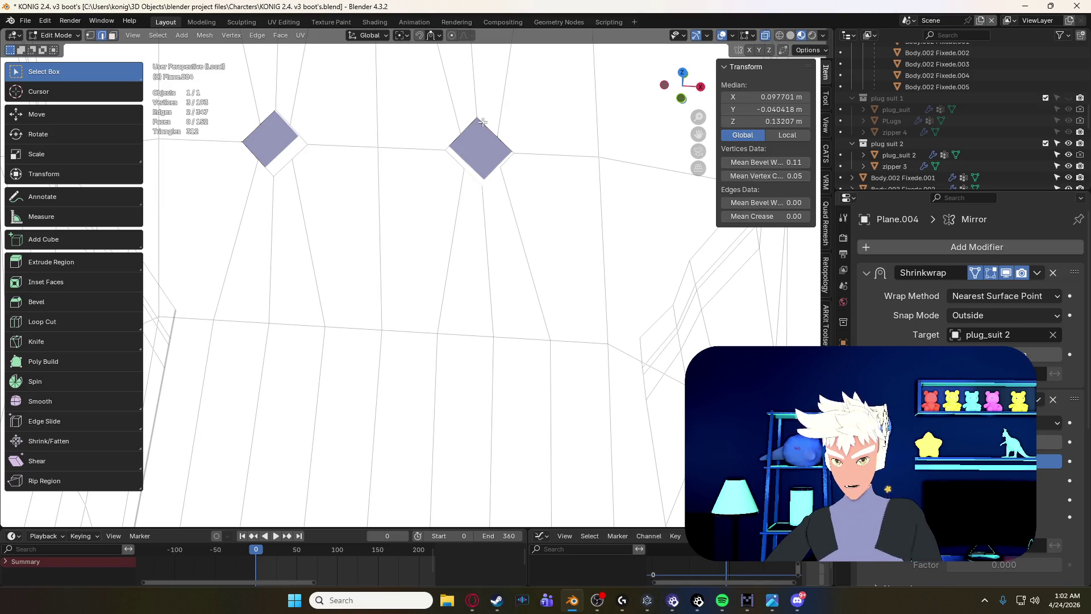
{"action": "left_click", "coordinate": [469, 122], "text": "shift"}
{"action": "left_click", "coordinate": [487, 128], "text": "shift"}
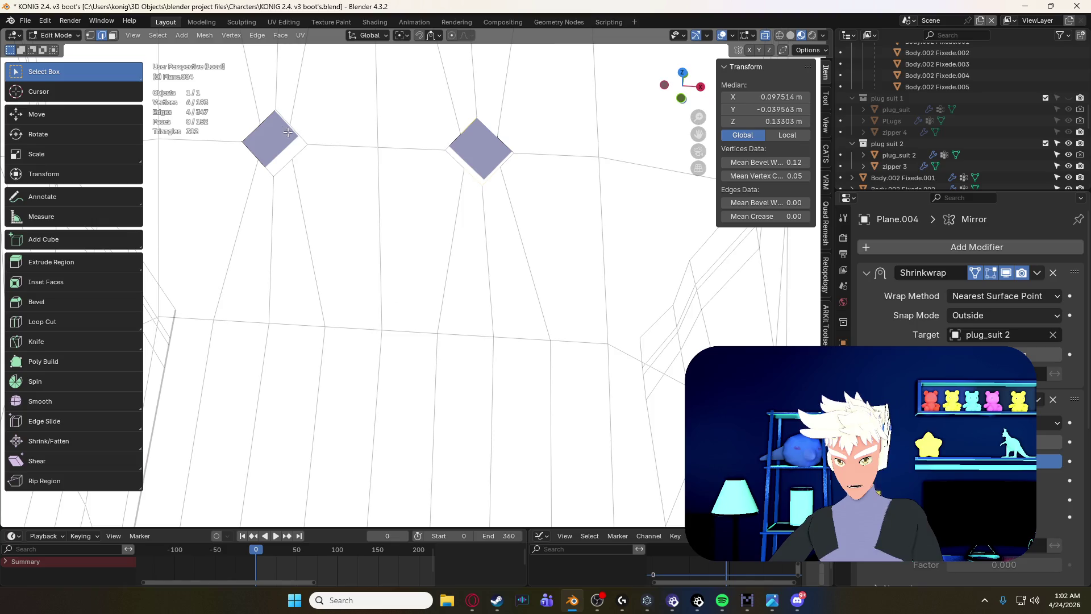
{"action": "left_click", "coordinate": [270, 116], "text": "shift"}
{"action": "left_click", "coordinate": [286, 120], "text": "shift"}
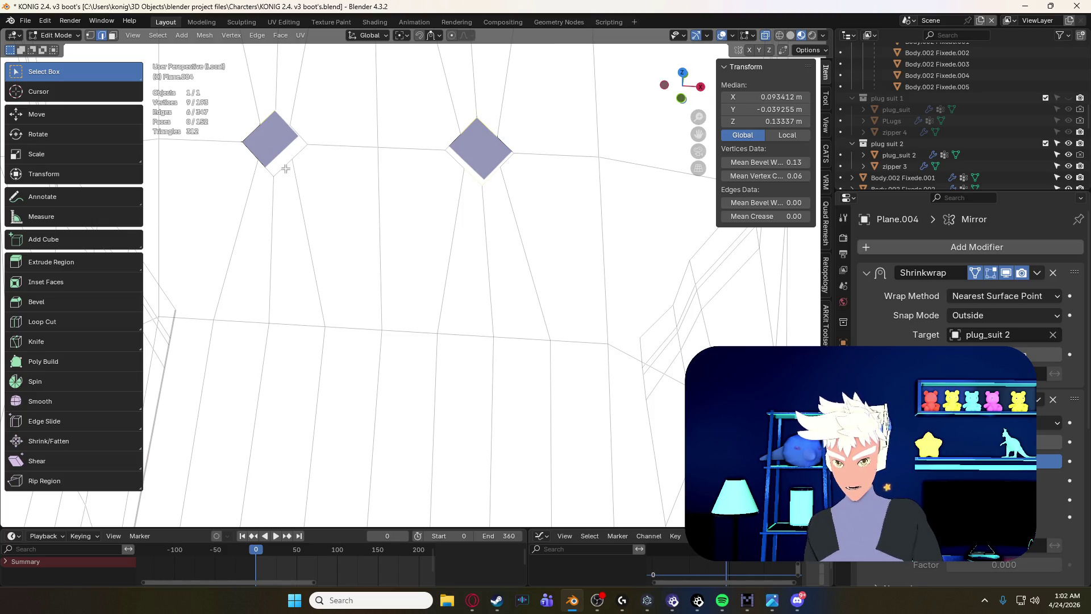
{"action": "left_click", "coordinate": [285, 169], "text": "shift"}
{"action": "left_click", "coordinate": [268, 170], "text": "shift"}
{"action": "scroll", "coordinate": [321, 173], "scroll_direction": "down", "scroll_amount": 3}
{"action": "scroll", "coordinate": [302, 181], "scroll_direction": "up", "scroll_amount": 3}
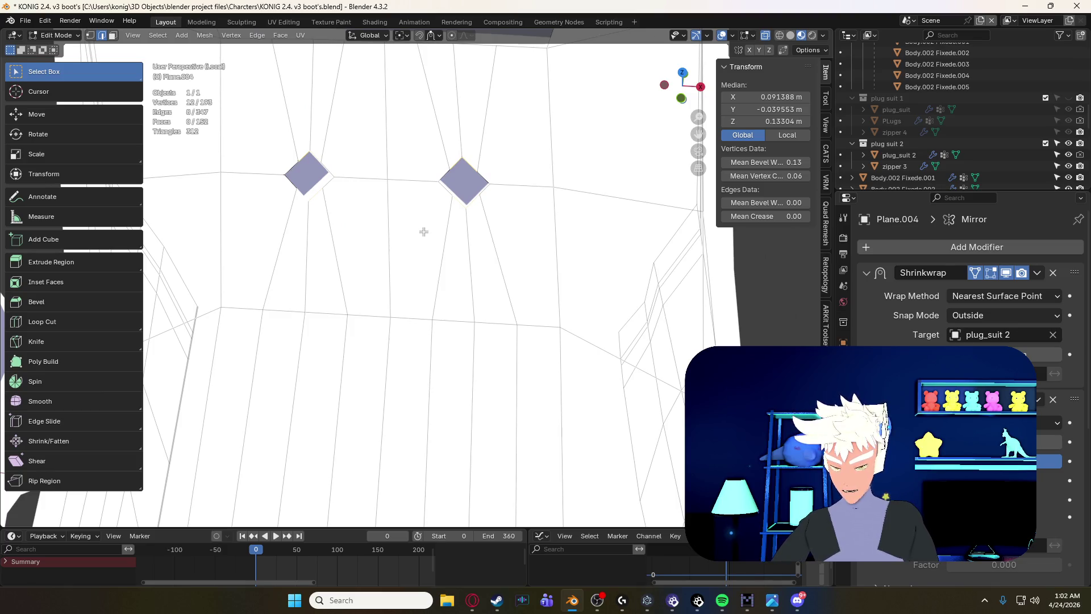
{"action": "key", "text": "s"}
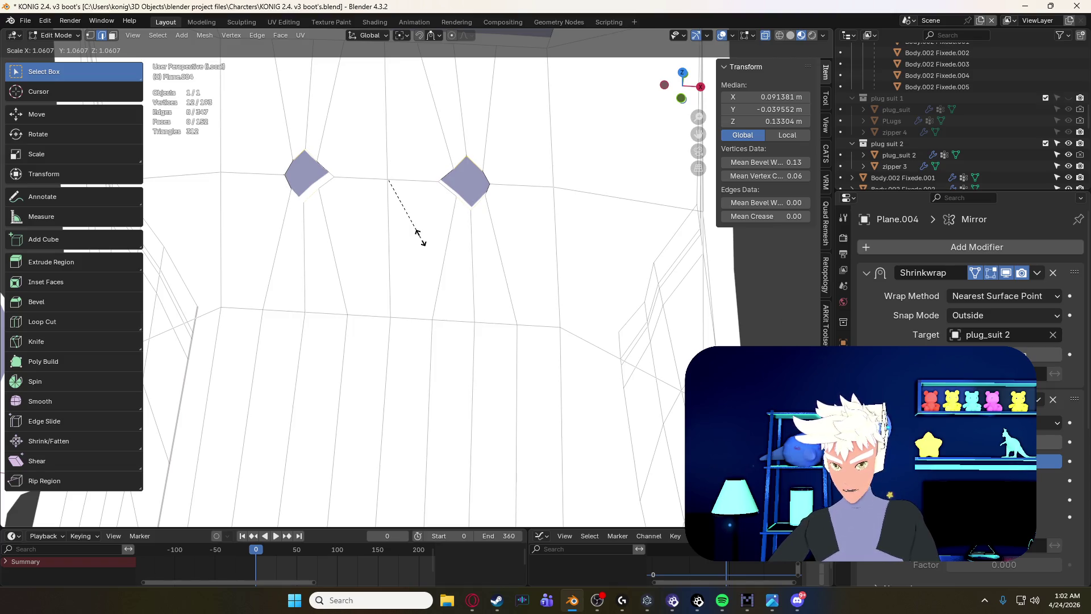
{"action": "left_click", "coordinate": [420, 237]}
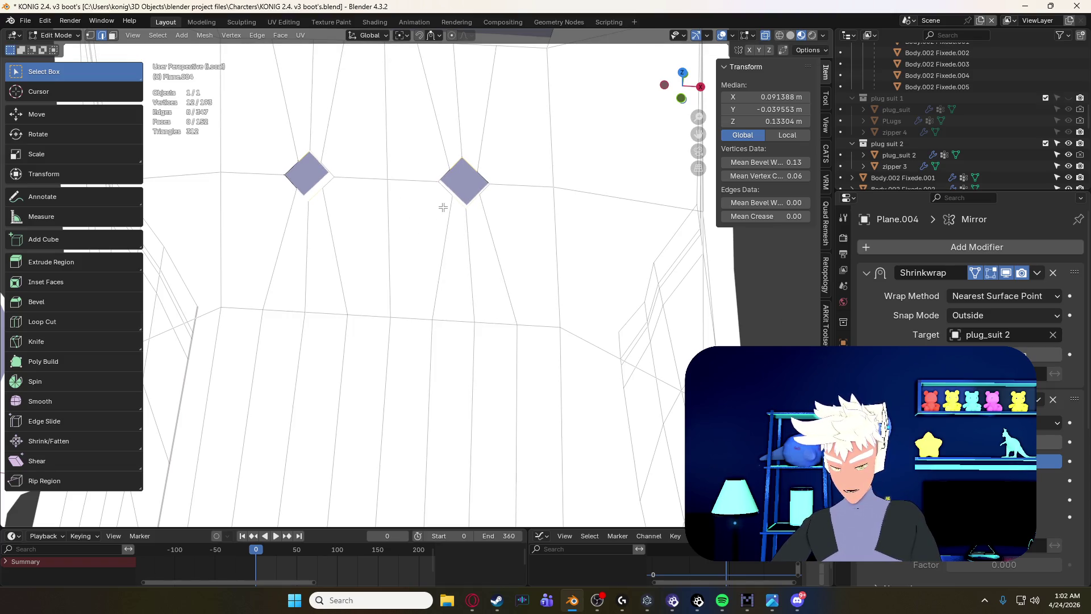
- Edge-slide the lower edges of both diamonds downward at factor 0.275 to lengthen the holes
{"action": "key", "text": "s"}
{"action": "key", "text": "z"}
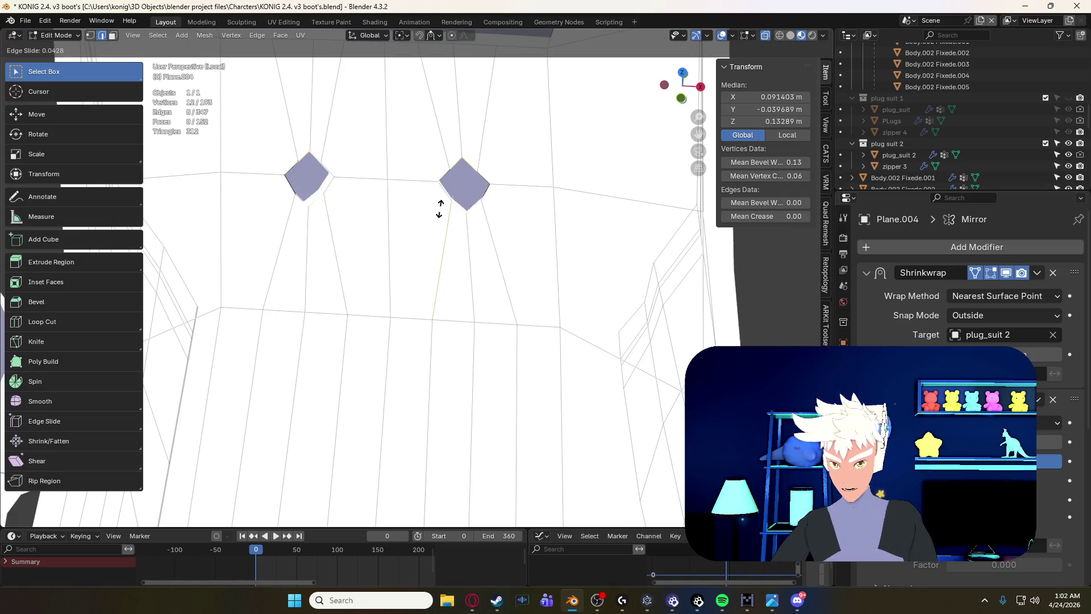
{"action": "right_click", "coordinate": [440, 209]}
{"action": "left_click", "coordinate": [318, 196]}
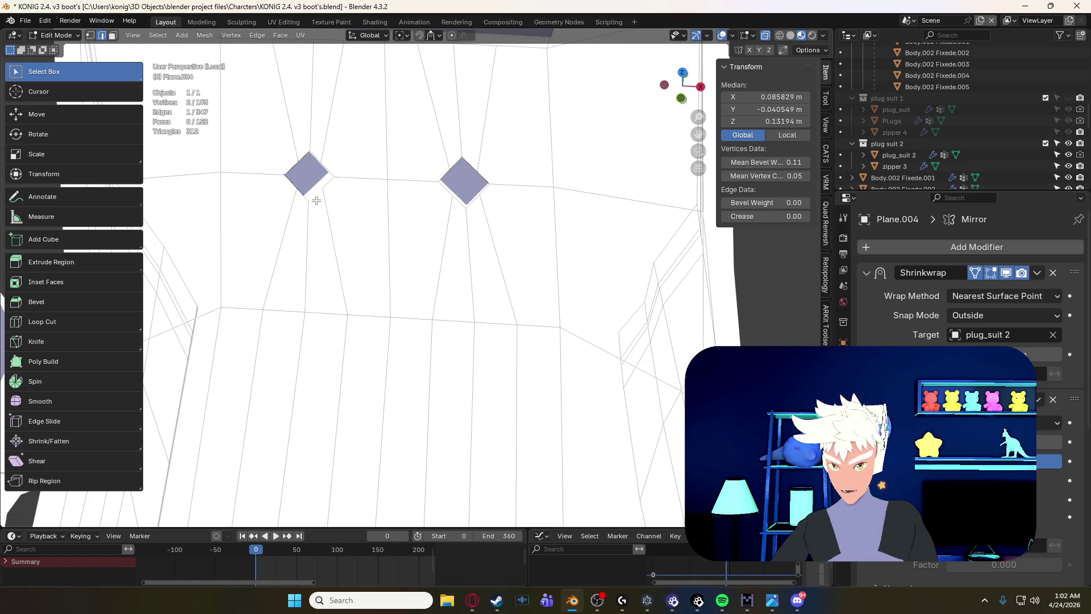
{"action": "left_click", "coordinate": [317, 198], "text": "shift"}
{"action": "left_click", "coordinate": [470, 205], "text": "shift"}
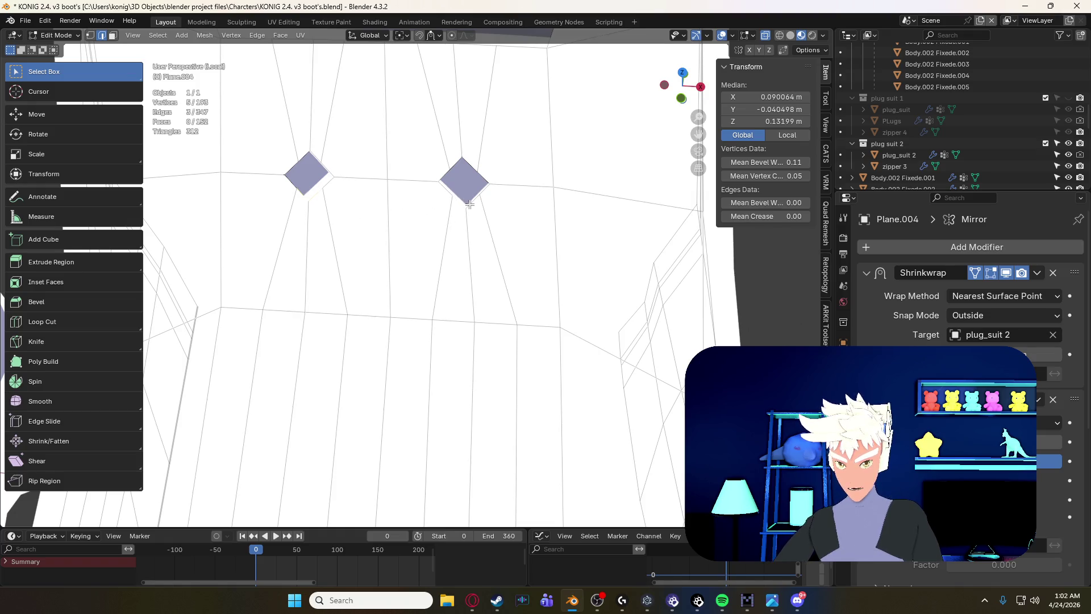
{"action": "key", "text": "g"}
{"action": "key", "text": "g"}
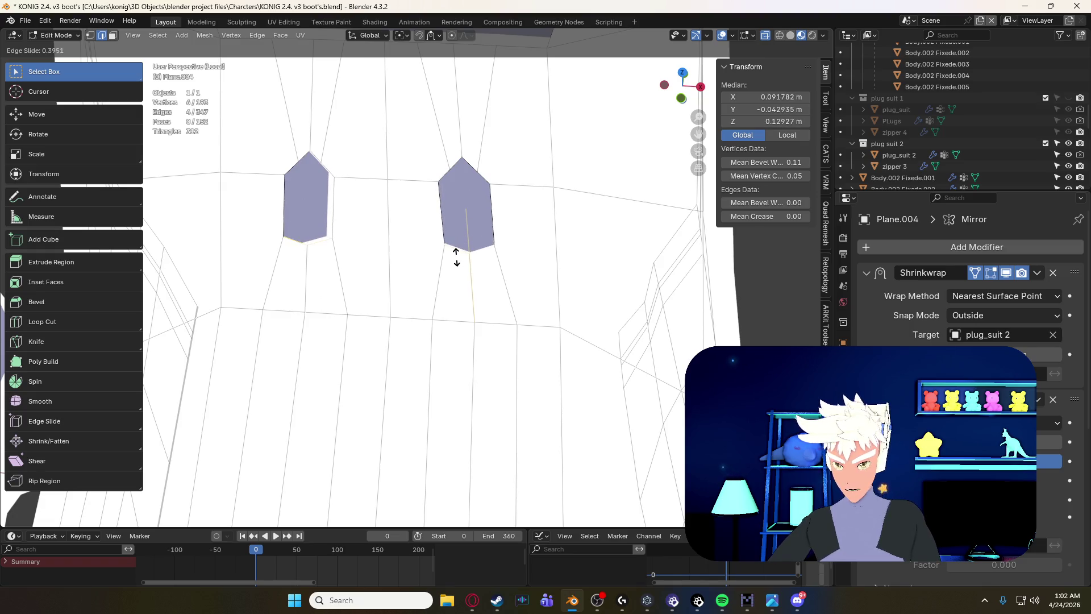
{"action": "left_click", "coordinate": [454, 250]}
{"action": "scroll", "coordinate": [454, 246], "scroll_direction": "down", "scroll_amount": 5}
{"action": "mouse_move", "coordinate": [453, 246]}
{"action": "middle_mouse_down"}
{"action": "mouse_move", "coordinate": [479, 274]}
{"action": "mouse_move", "coordinate": [379, 236]}
{"action": "middle_mouse_up"}
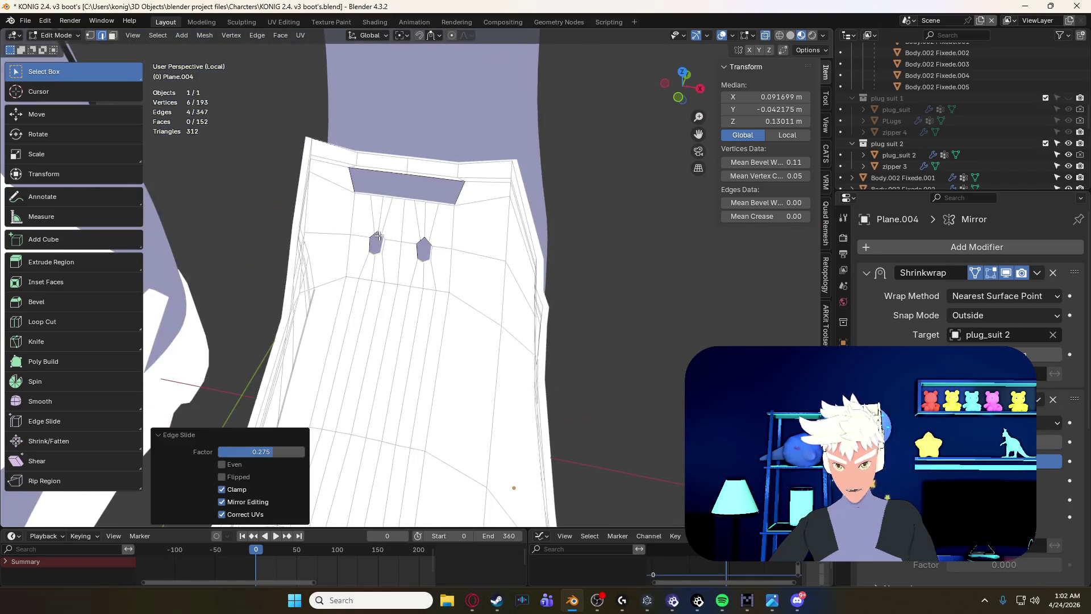
- Select the tops of both holes and try an edge slide, leaving them unchanged
{"action": "left_click", "coordinate": [380, 234]}
{"action": "scroll", "coordinate": [380, 234], "scroll_direction": "up", "scroll_amount": 6}
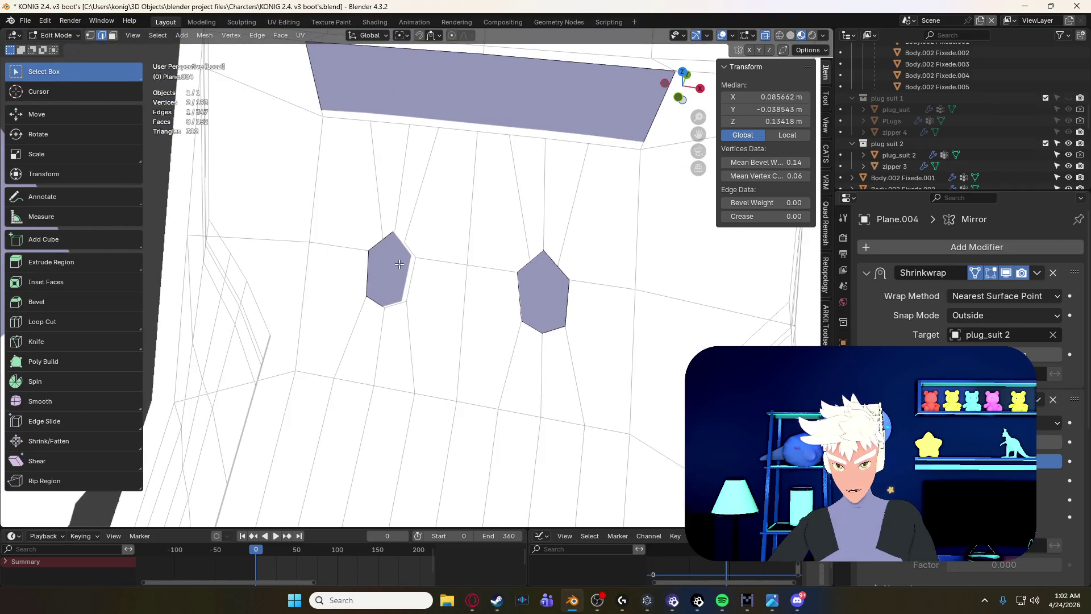
{"action": "left_click", "coordinate": [380, 230], "text": "shift"}
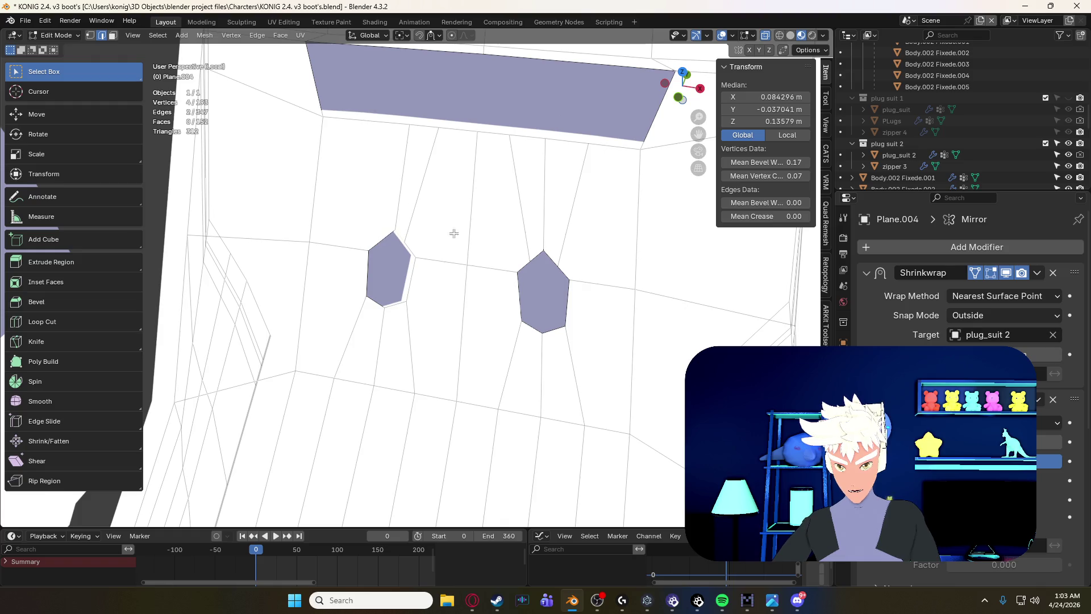
{"action": "left_click", "coordinate": [547, 253], "text": "shift"}
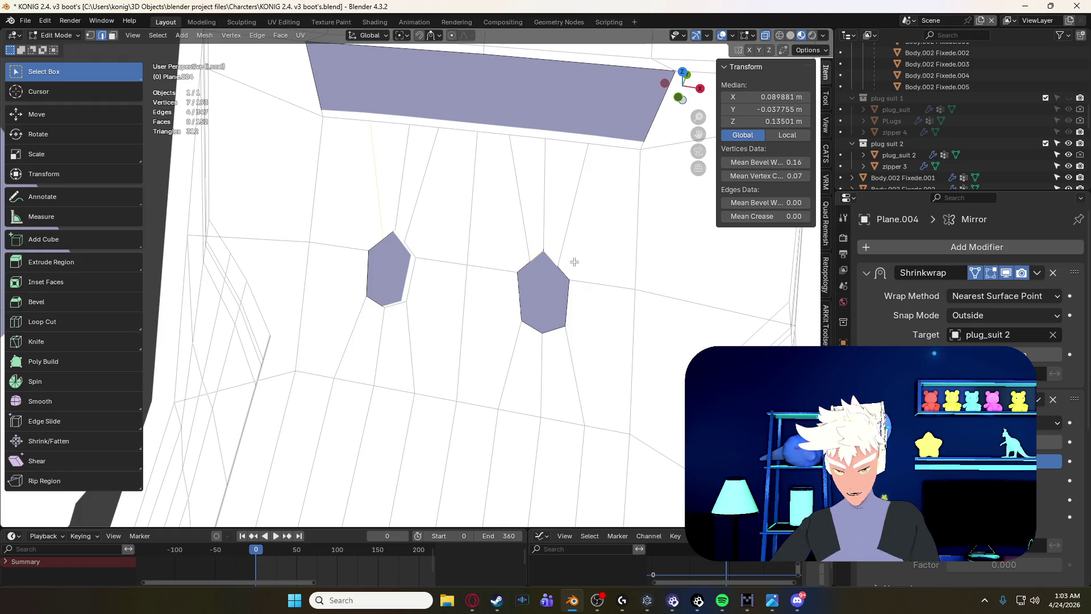
{"action": "key", "text": "g"}
{"action": "key", "text": "g"}
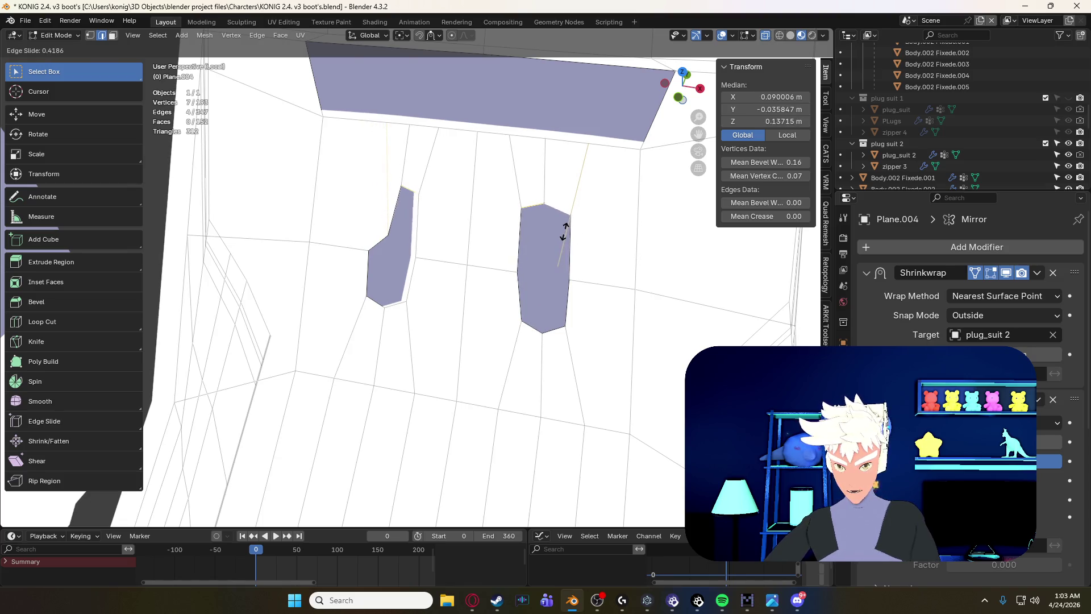
{"action": "left_click_drag", "start_coordinate": [565, 231], "coordinate": [556, 251]}
{"action": "left_click", "coordinate": [556, 251]}
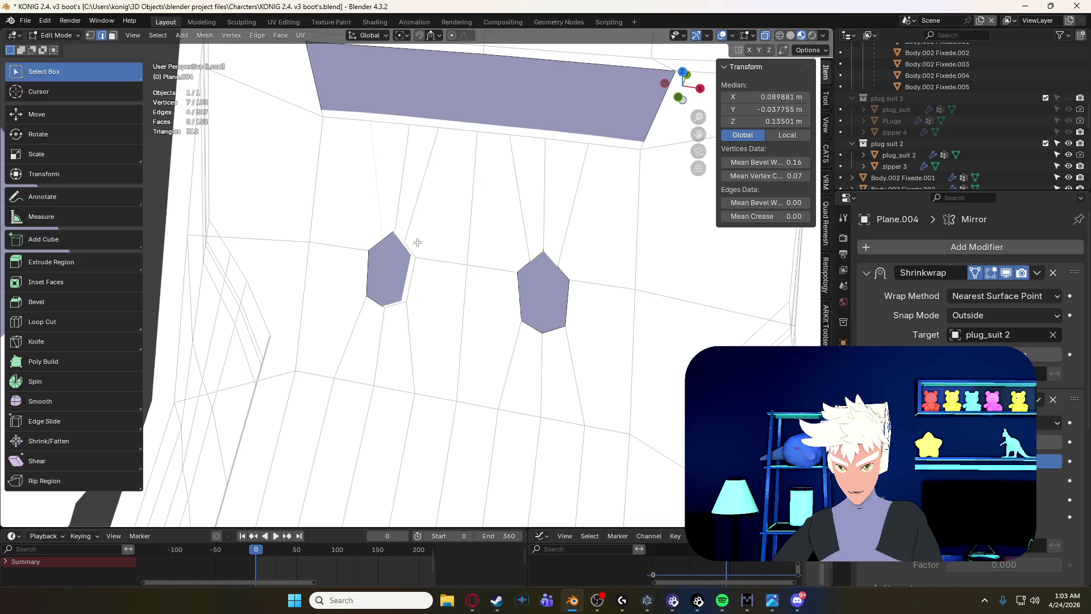
- Refine the selection to both hexagons' top vertices and edge-slide them upward at factor 0.416
{"action": "left_click", "coordinate": [393, 235], "text": "shift"}
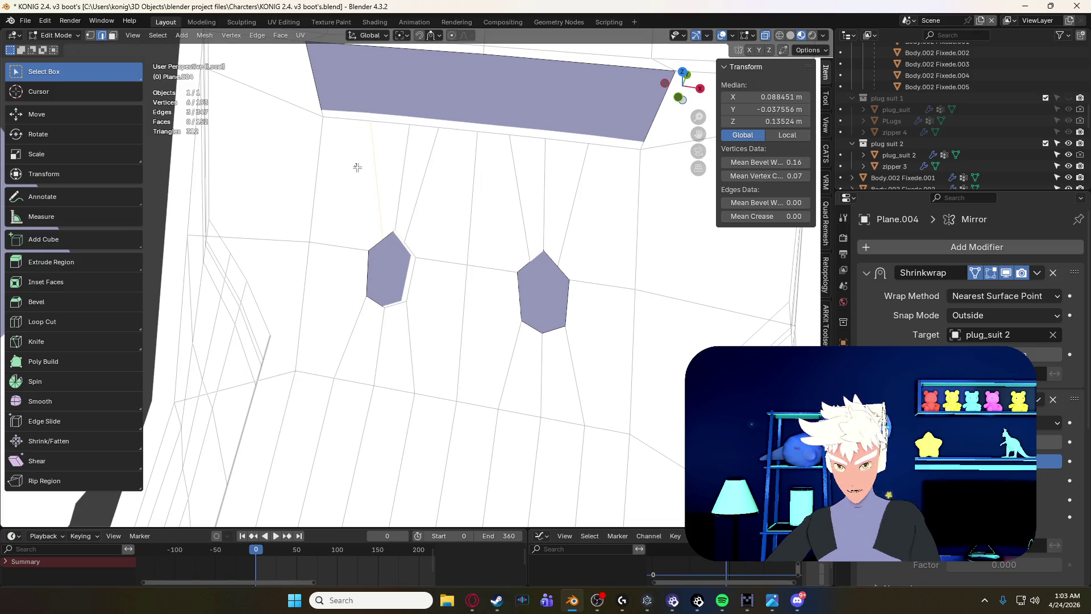
{"action": "left_click", "coordinate": [390, 197], "text": "shift"}
{"action": "left_click", "coordinate": [419, 244], "text": "ctrl"}
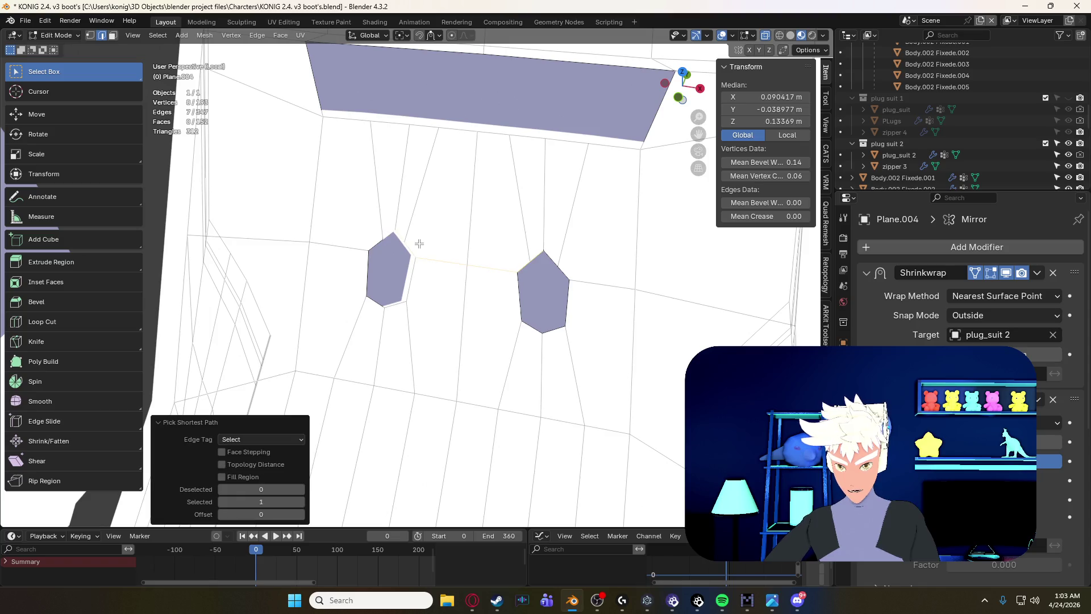
{"action": "key", "text": "ctrl+z"}
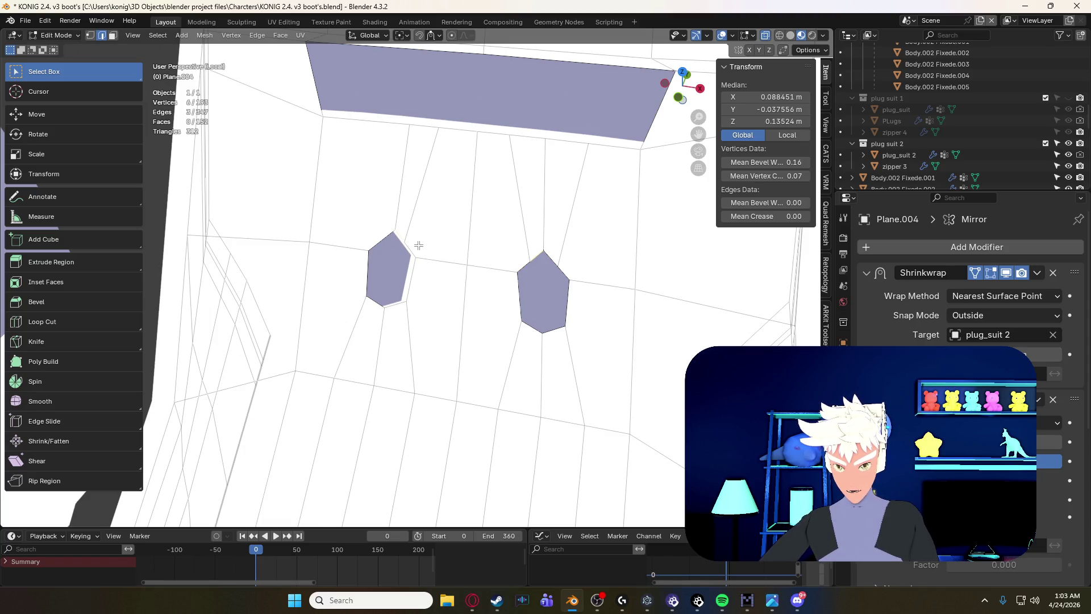
{"action": "left_click", "coordinate": [390, 233], "text": "shift"}
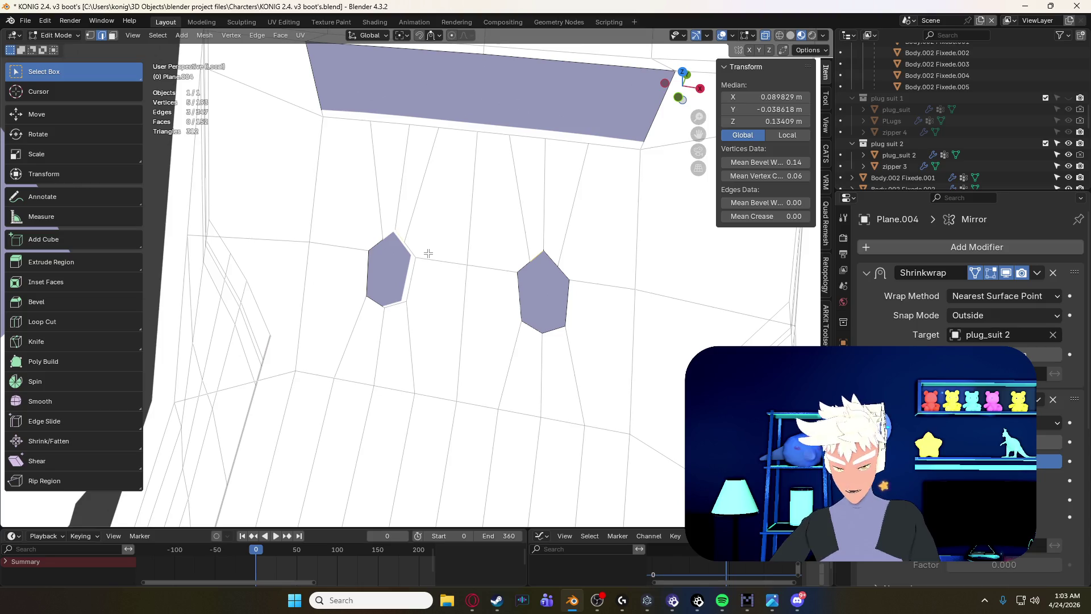
{"action": "key", "text": "g"}
{"action": "right_click", "coordinate": [435, 235]}
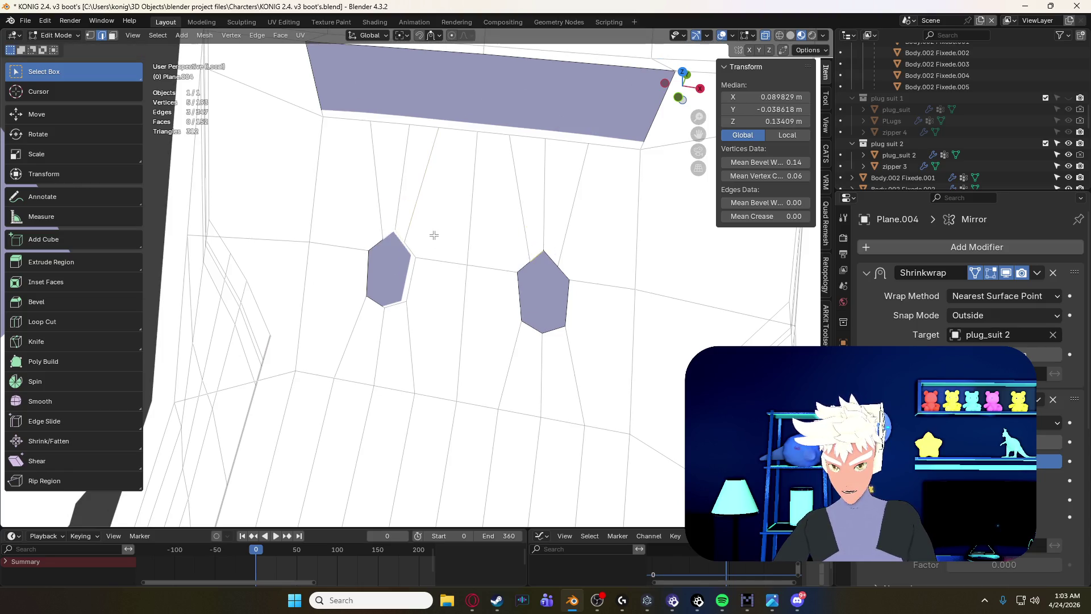
{"action": "left_click", "coordinate": [549, 259], "text": "shift"}
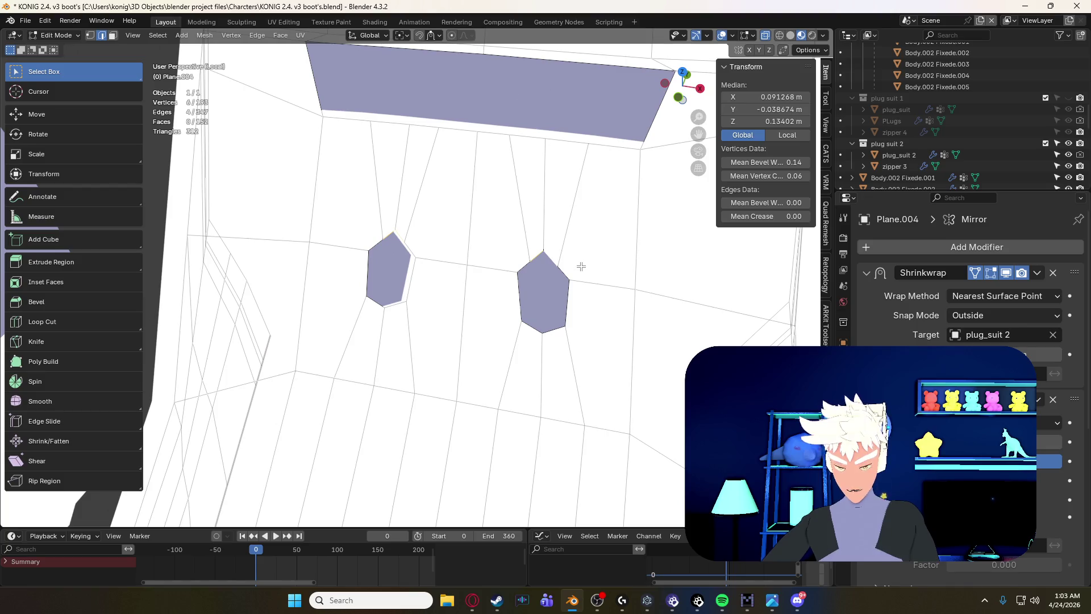
{"action": "key", "text": "g"}
{"action": "key", "text": "g"}
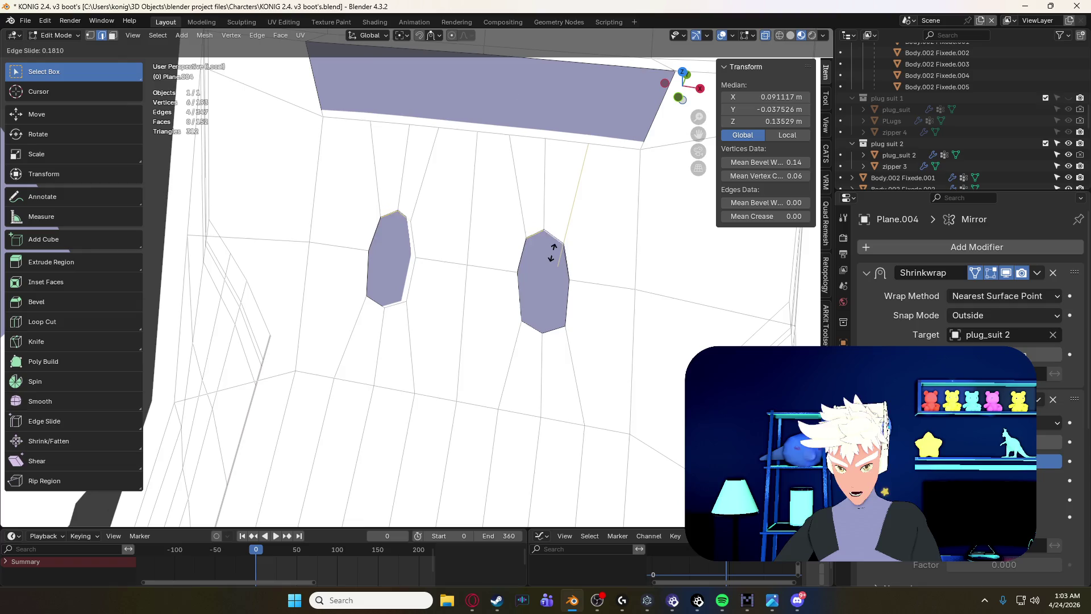
{"action": "left_click", "coordinate": [555, 238]}
{"action": "key", "text": "KP_1"}
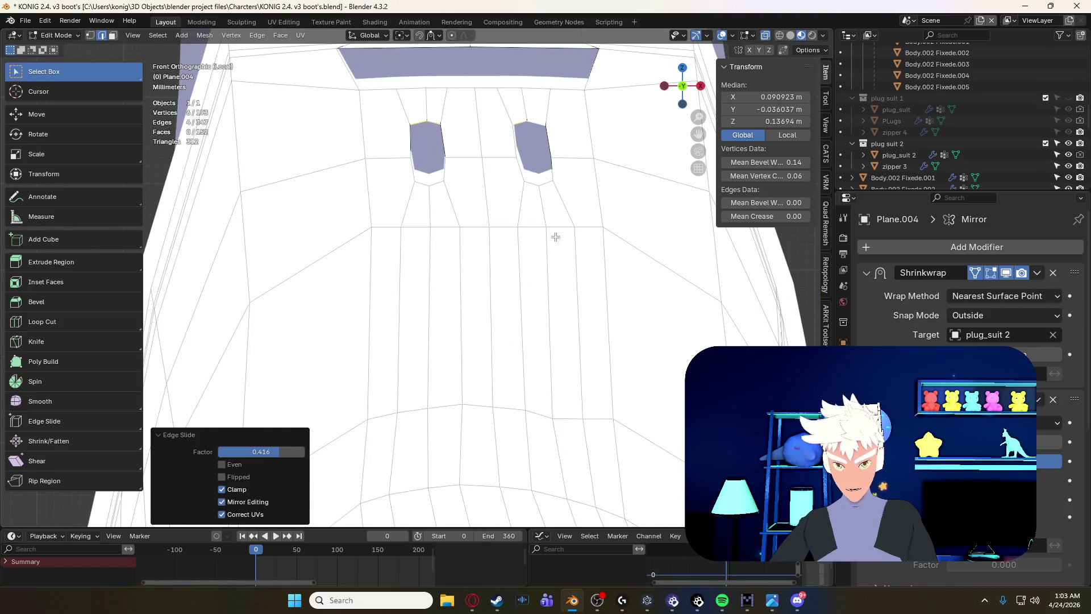
- From the front view, edge-slide both hexagonal hole rims so the two holes match in size
{"action": "mouse_move", "coordinate": [555, 237]}
{"action": "middle_mouse_down"}
{"action": "mouse_move", "coordinate": [520, 215]}
{"action": "mouse_move", "coordinate": [495, 244]}
{"action": "mouse_move", "coordinate": [500, 287]}
{"action": "mouse_move", "coordinate": [592, 267]}
{"action": "mouse_move", "coordinate": [568, 296]}
{"action": "mouse_move", "coordinate": [547, 269]}
{"action": "mouse_move", "coordinate": [526, 271]}
{"action": "mouse_move", "coordinate": [432, 315]}
{"action": "middle_mouse_up"}
{"action": "scroll", "coordinate": [498, 279], "scroll_direction": "down", "scroll_amount": 3}
{"action": "key", "text": "KP_1"}
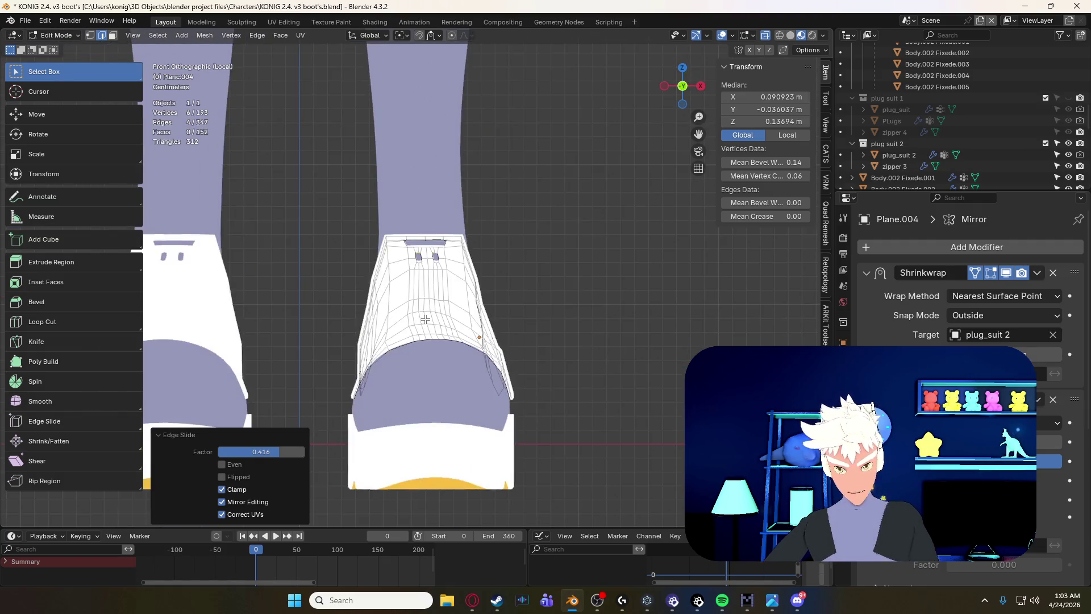
{"action": "scroll", "coordinate": [425, 319], "scroll_direction": "up", "scroll_amount": 6}
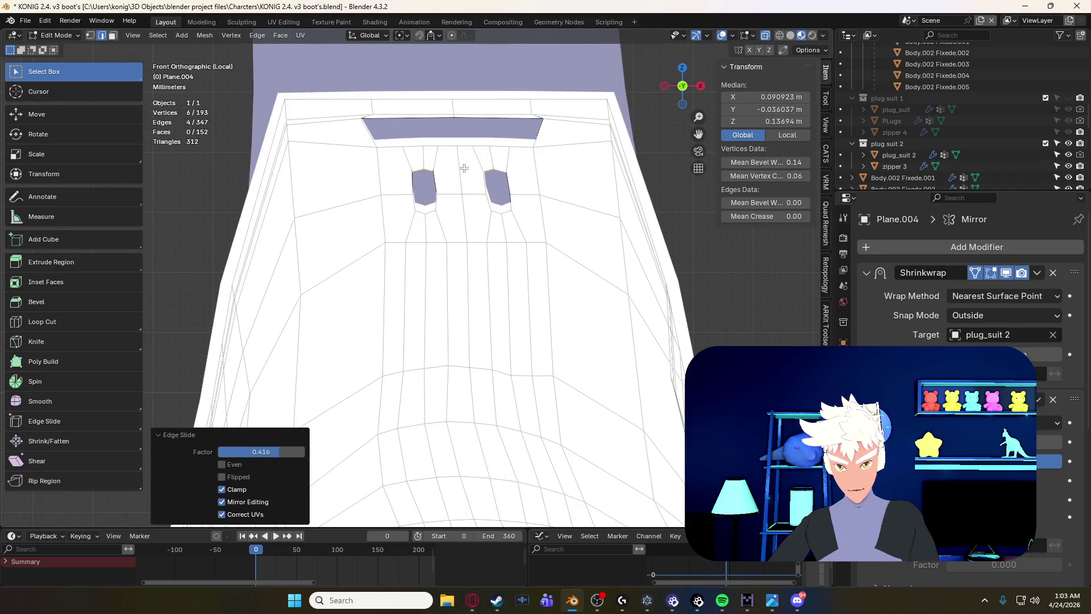
{"action": "key", "text": "Tab"}
{"action": "key", "text": "Tab"}
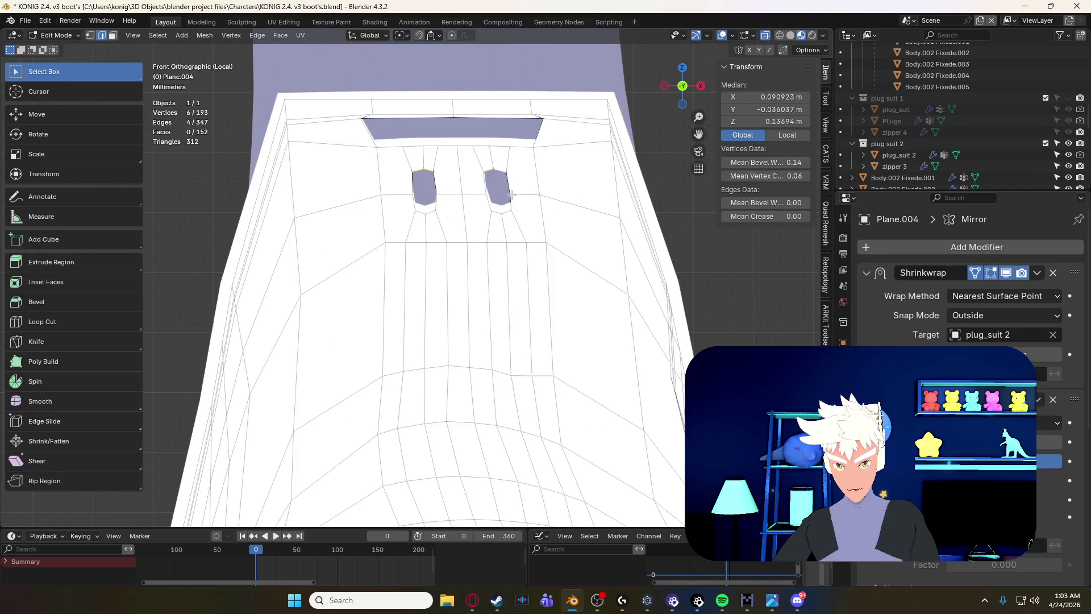
{"action": "left_click", "coordinate": [512, 195], "text": "shift"}
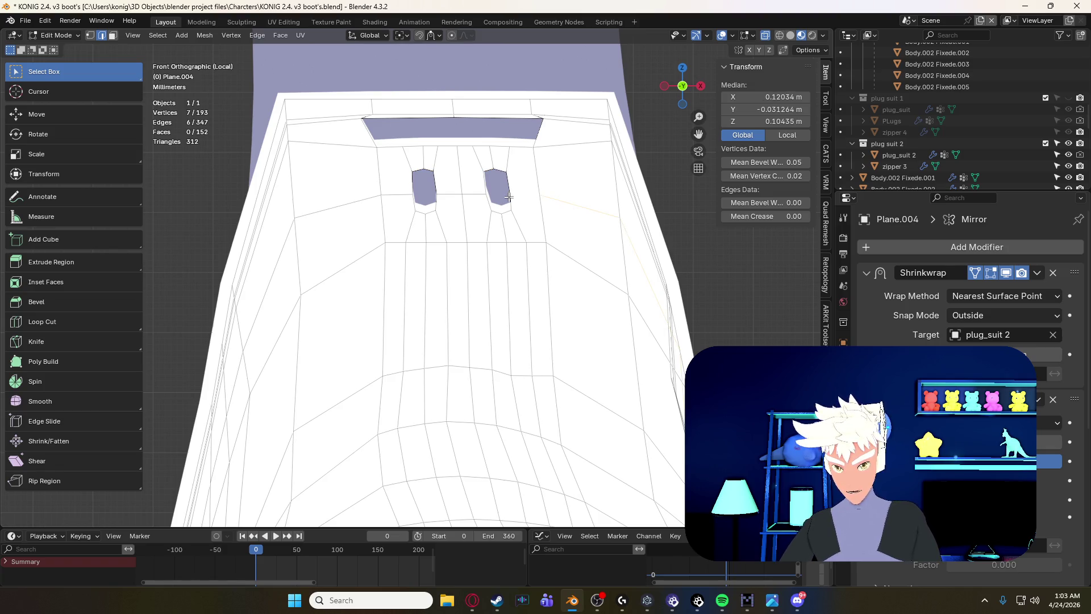
{"action": "left_click", "coordinate": [509, 198], "text": "shift"}
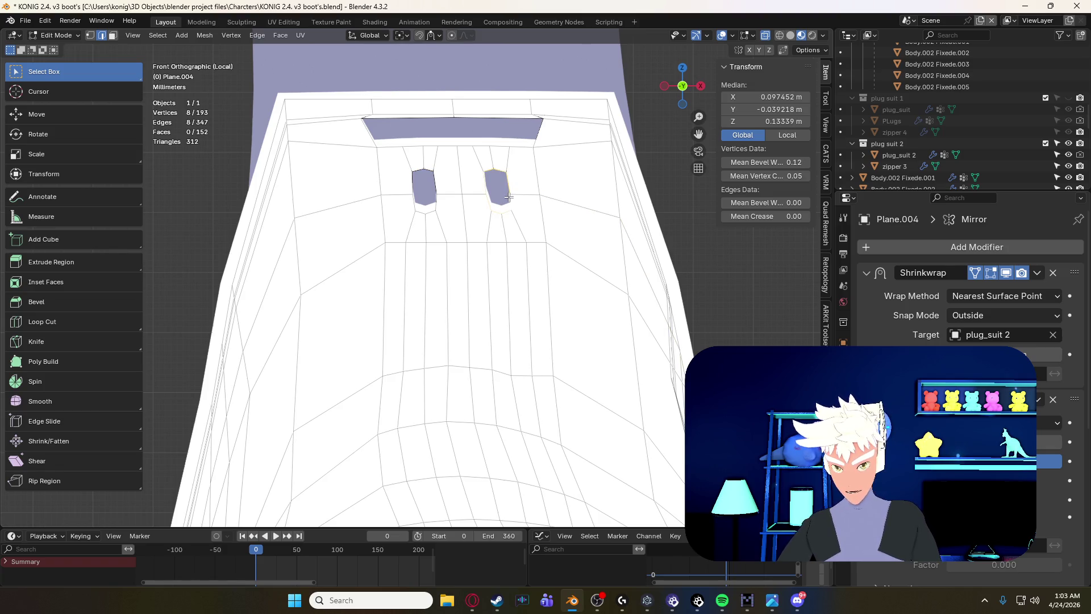
{"action": "left_click", "coordinate": [435, 197], "text": "alt+shift"}
{"action": "key", "text": "g"}
{"action": "key", "text": "g"}
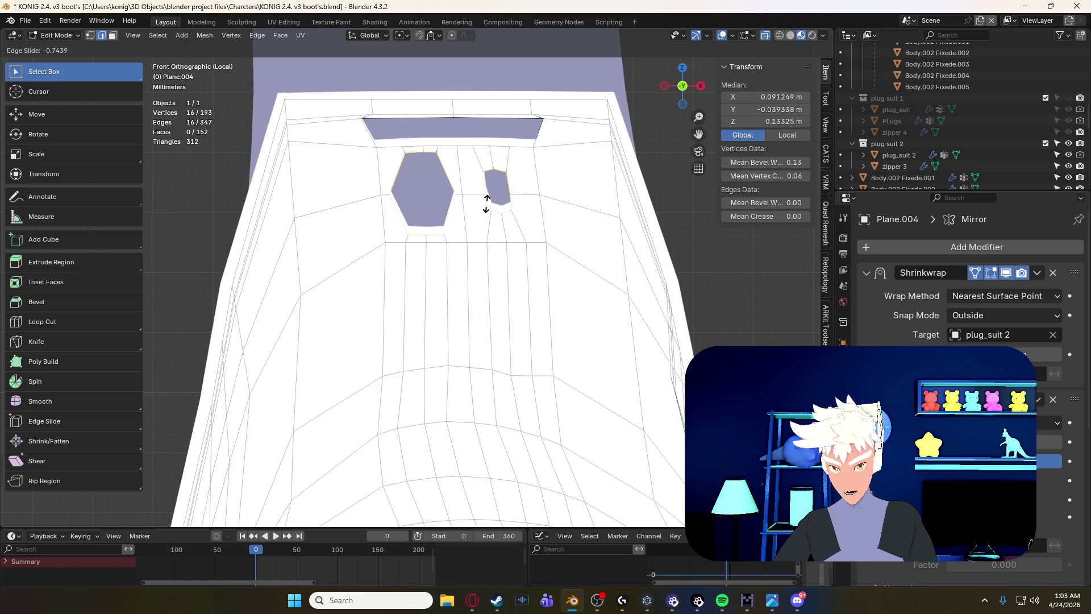
{"action": "left_click", "coordinate": [487, 219]}
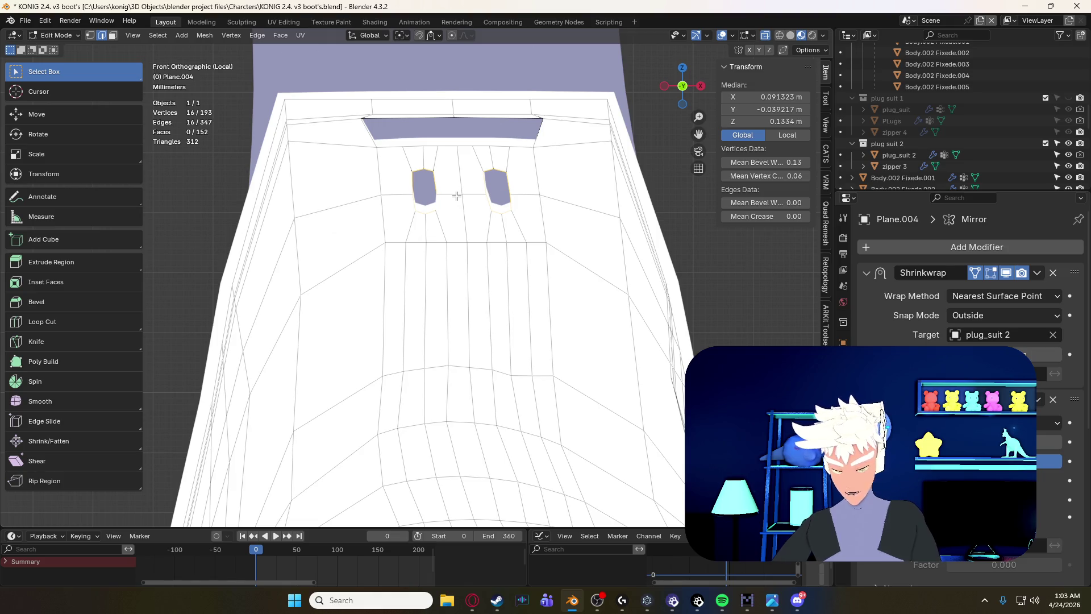
{"action": "key", "text": "m"}
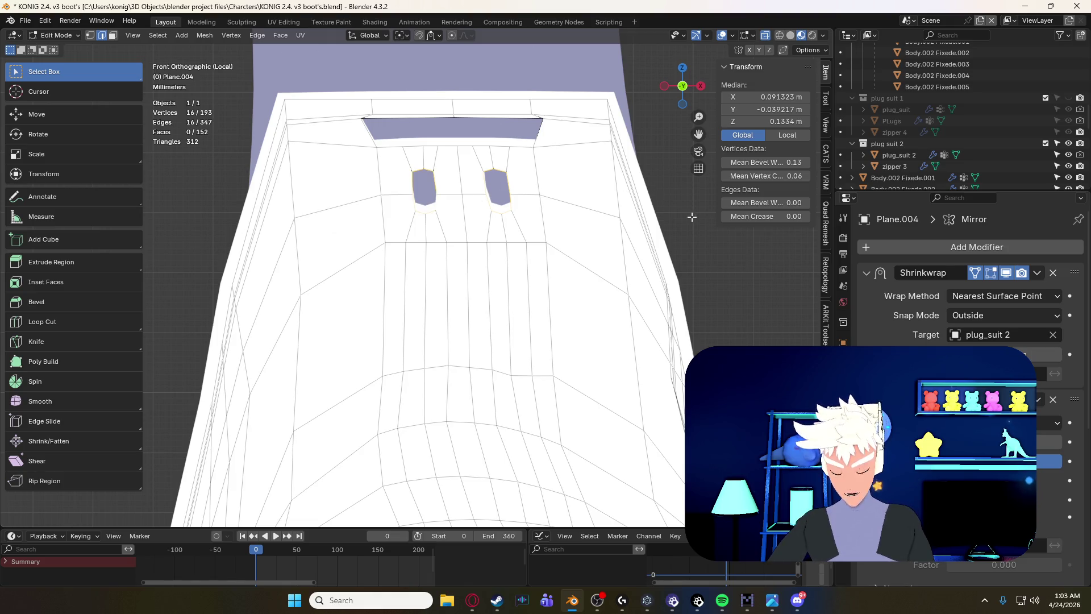
{"action": "mouse_move", "coordinate": [575, 188]}
{"action": "middle_mouse_down"}
{"action": "mouse_move", "coordinate": [492, 245]}
{"action": "mouse_move", "coordinate": [513, 186]}
{"action": "mouse_move", "coordinate": [506, 250]}
{"action": "mouse_move", "coordinate": [537, 252]}
{"action": "middle_mouse_up"}
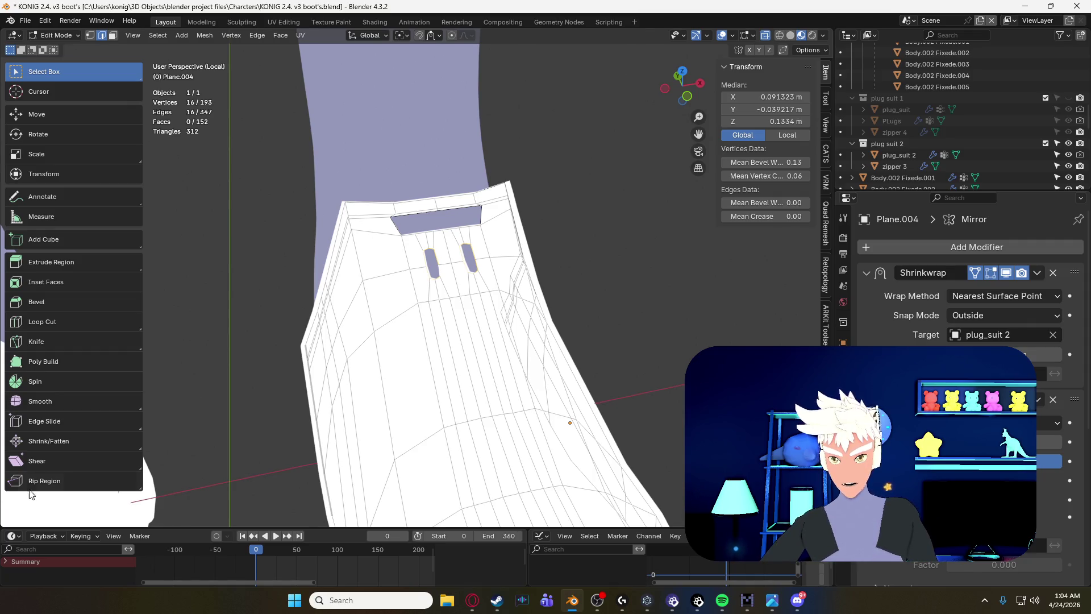
{"action": "mouse_move", "coordinate": [322, 386]}
{"action": "middle_mouse_down"}
{"action": "mouse_move", "coordinate": [580, 306]}
{"action": "mouse_move", "coordinate": [314, 373]}
{"action": "mouse_move", "coordinate": [493, 296]}
{"action": "mouse_move", "coordinate": [497, 314]}
{"action": "middle_mouse_up"}
{"action": "mouse_move", "coordinate": [284, 348]}
{"action": "middle_mouse_down"}
{"action": "mouse_move", "coordinate": [500, 317]}
{"action": "mouse_move", "coordinate": [275, 329]}
{"action": "mouse_move", "coordinate": [418, 317]}
{"action": "mouse_move", "coordinate": [397, 360]}
{"action": "mouse_move", "coordinate": [505, 359]}
{"action": "mouse_move", "coordinate": [333, 342]}
{"action": "middle_mouse_up"}
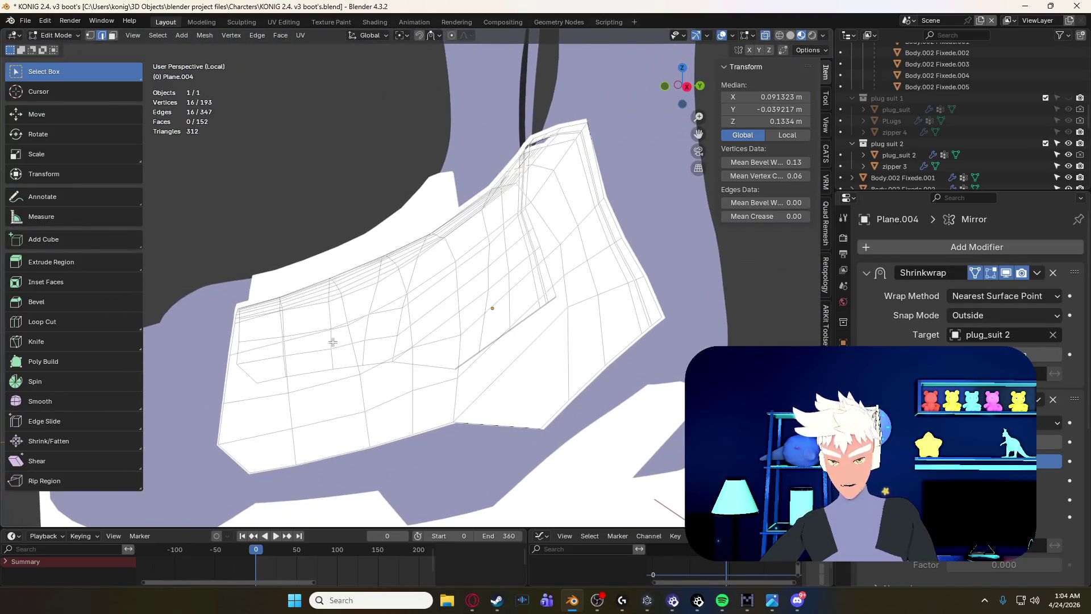